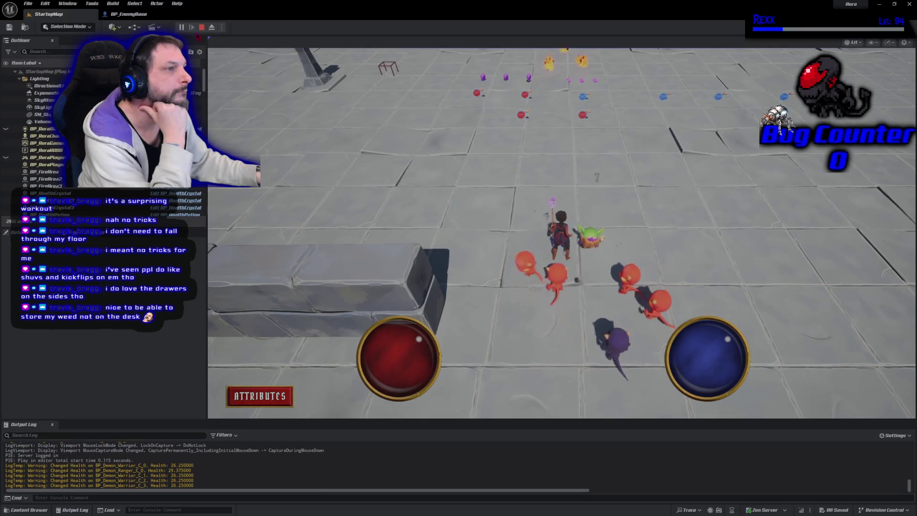
# Stop the StartupMap play session and bring up BP_EnemyBase's Spawn Timeline curve
pyautogui.press('Escape')
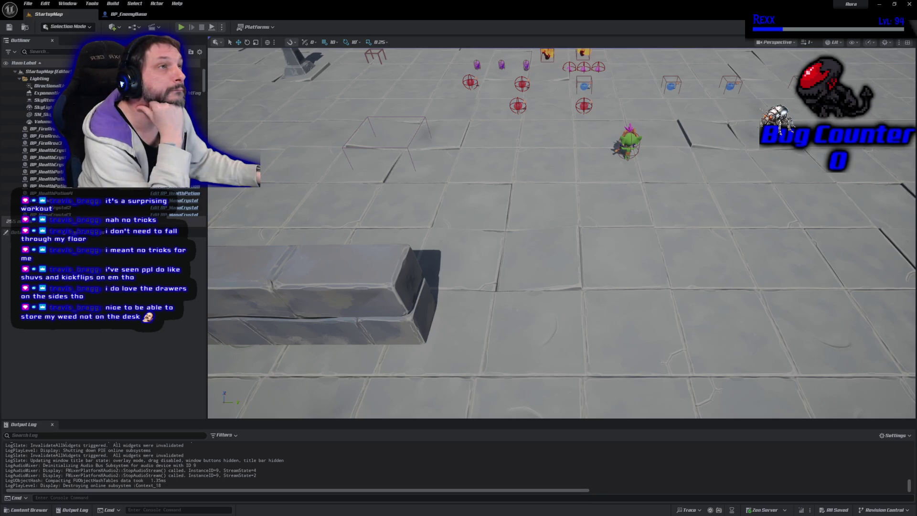
pyautogui.click(128, 14)
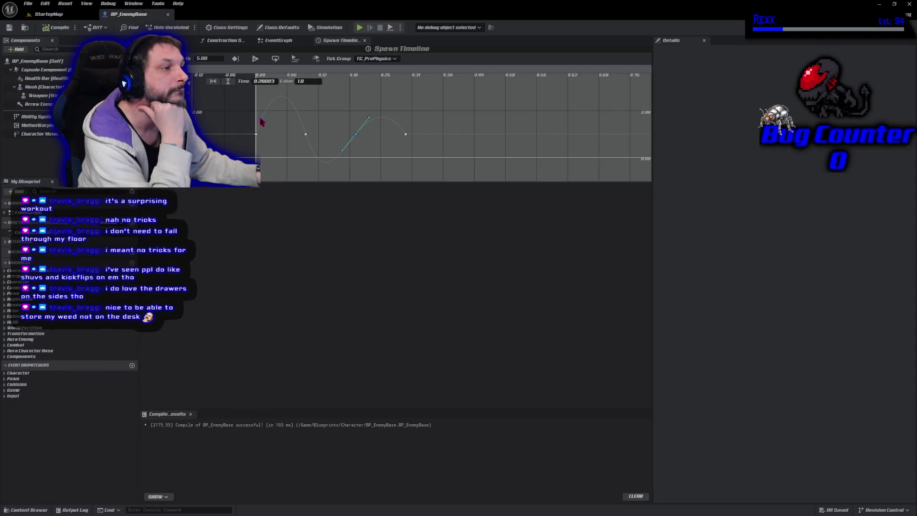
# Reshape the tangents of the Spawn Timeline keys at 0, 0.1 and 0.2
pyautogui.click(256, 135)
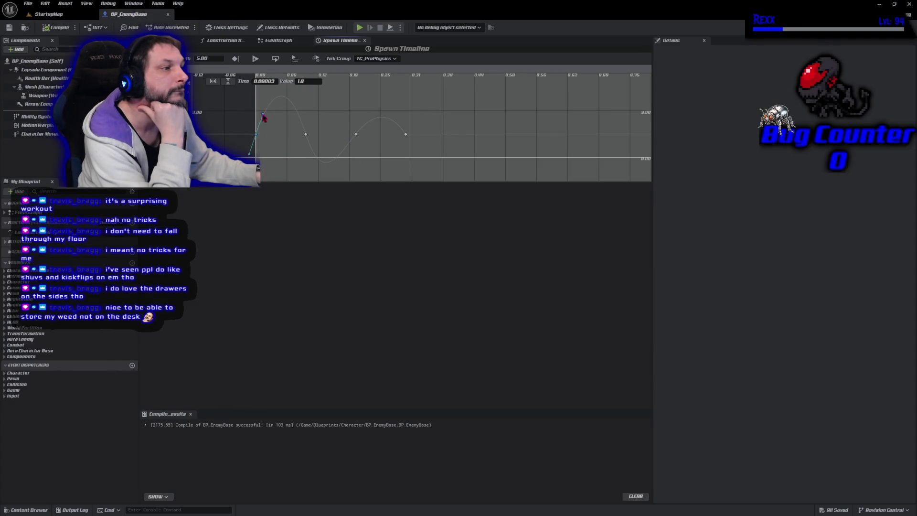
pyautogui.moveTo(263, 116); pyautogui.dragTo(265, 128)
pyautogui.click(306, 135)
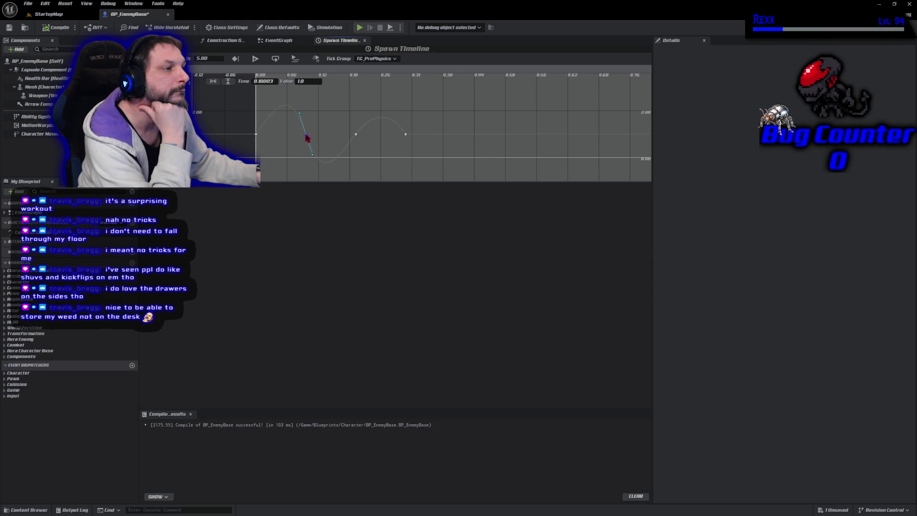
pyautogui.moveTo(299, 113); pyautogui.dragTo(297, 116)
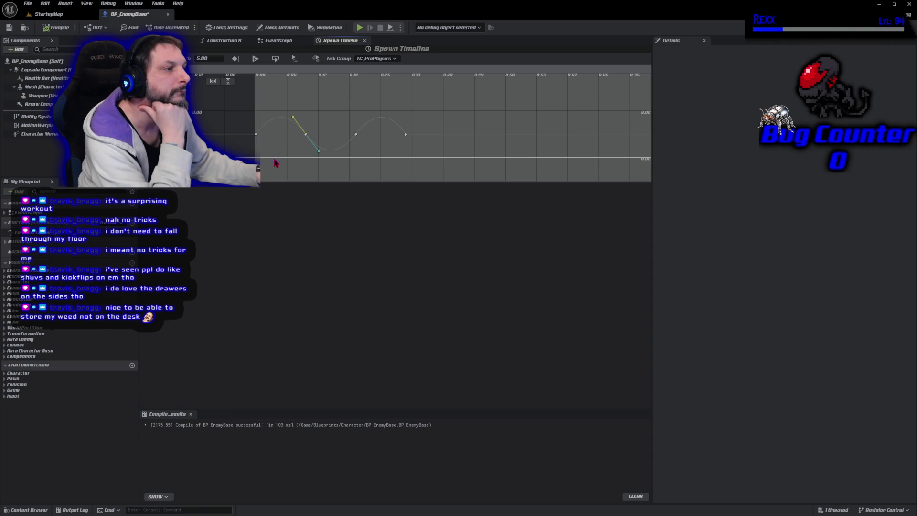
pyautogui.click(356, 135)
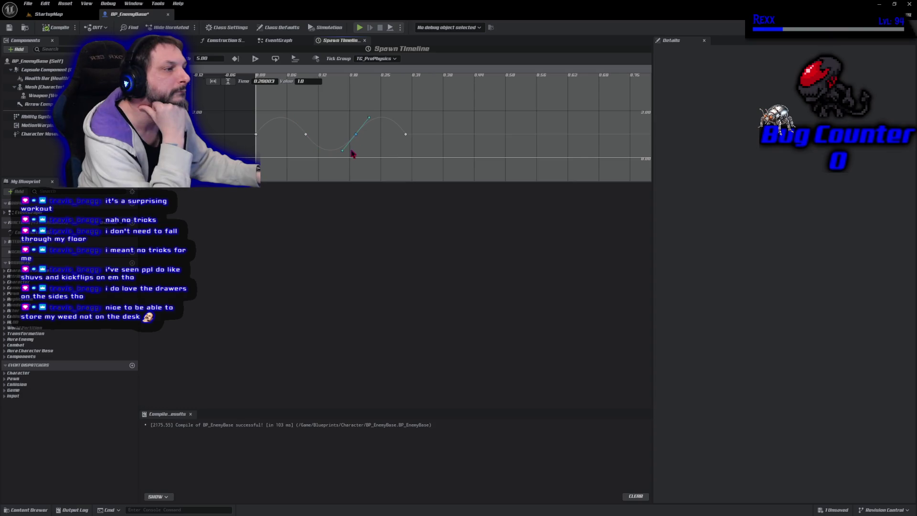
pyautogui.moveTo(343, 154); pyautogui.dragTo(340, 153)
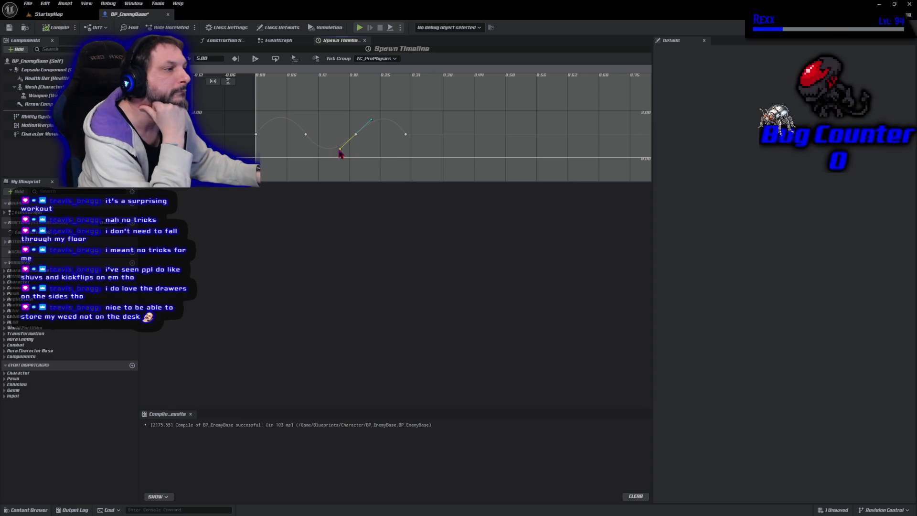
pyautogui.click(306, 135)
pyautogui.moveTo(294, 119); pyautogui.dragTo(288, 127)
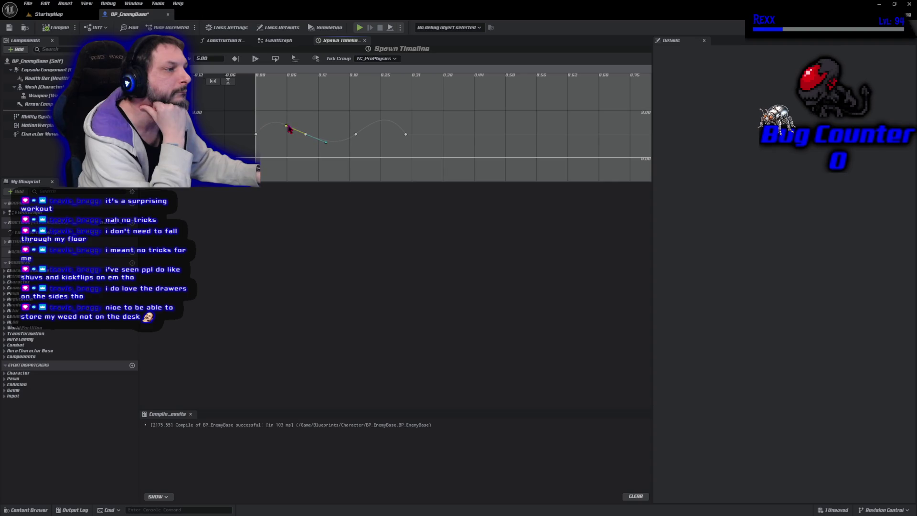
# Check the first key's time, leave it unchanged, and nudge that key slightly
pyautogui.click(257, 136)
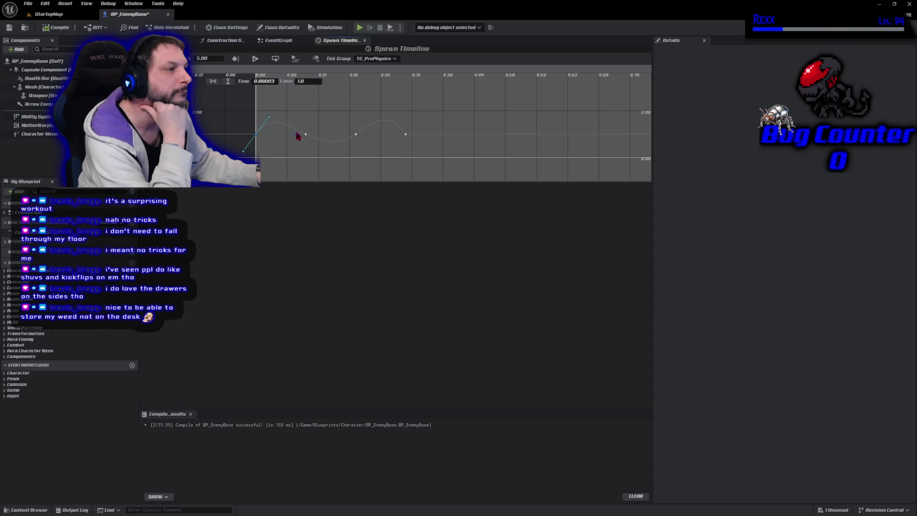
pyautogui.click(263, 81)
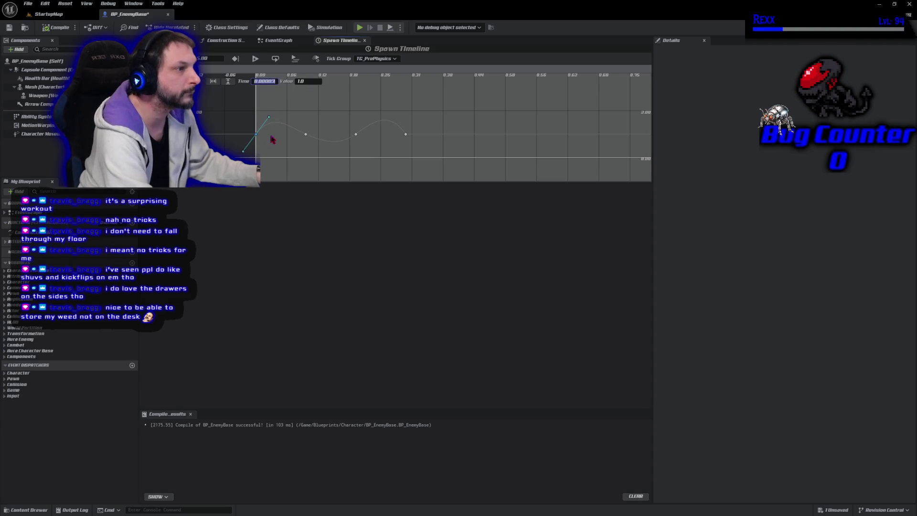
pyautogui.moveTo(257, 138)
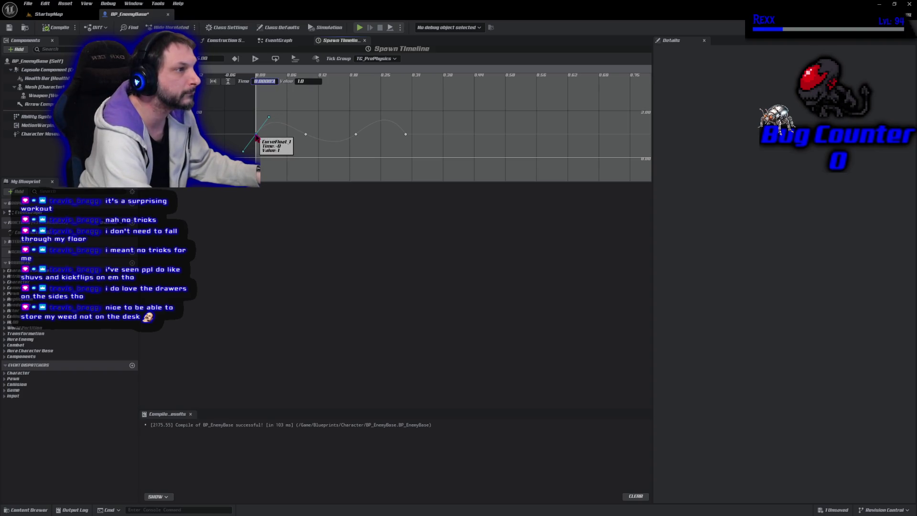
pyautogui.click(289, 214)
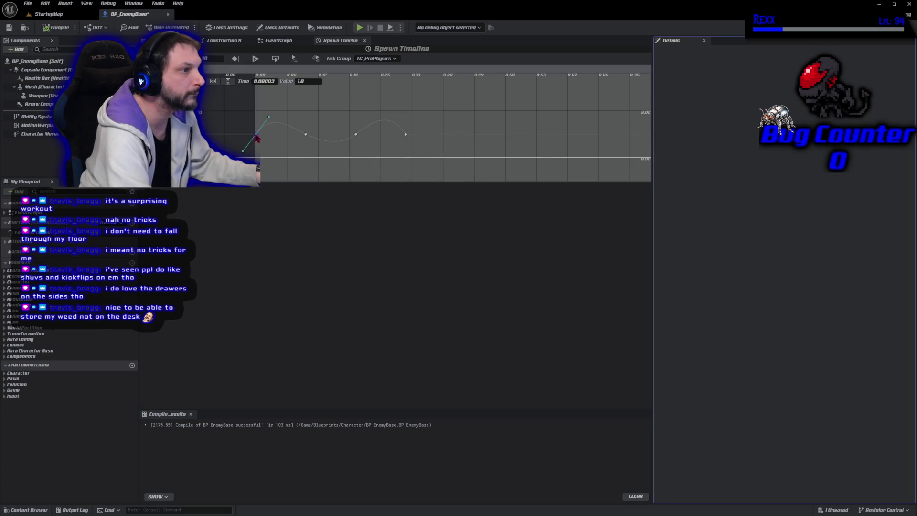
pyautogui.moveTo(256, 136); pyautogui.dragTo(257, 137)
# Set the first two Spawn Timeline keys to exact times 0 and 0.1
pyautogui.click(265, 82)
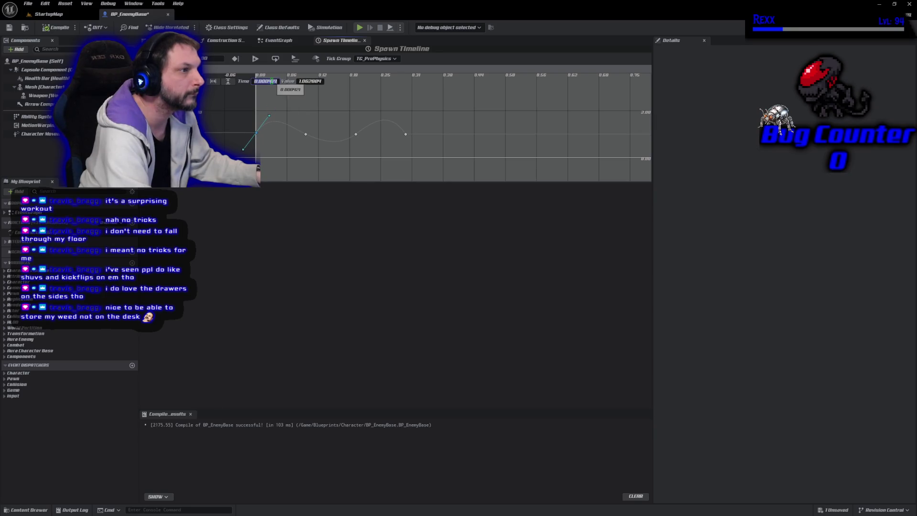
pyautogui.write('0')
pyautogui.press('Return')
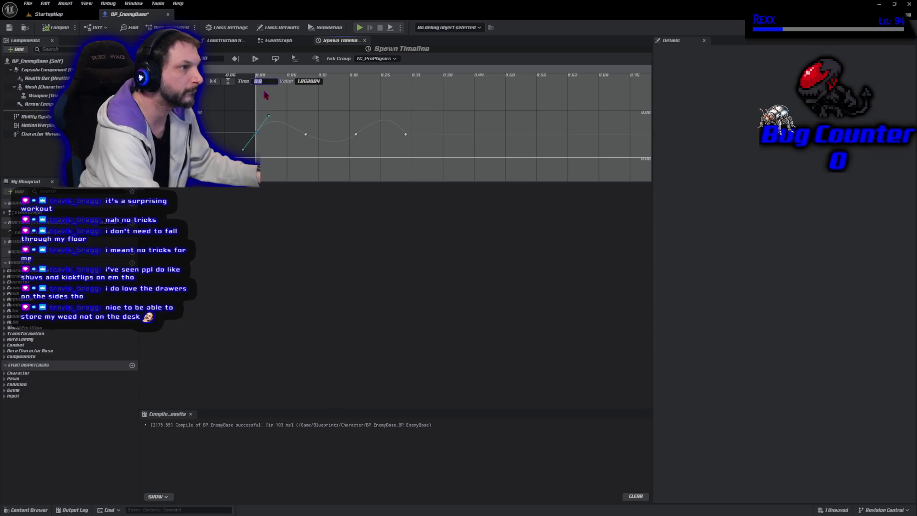
pyautogui.click(306, 134)
pyautogui.click(265, 82)
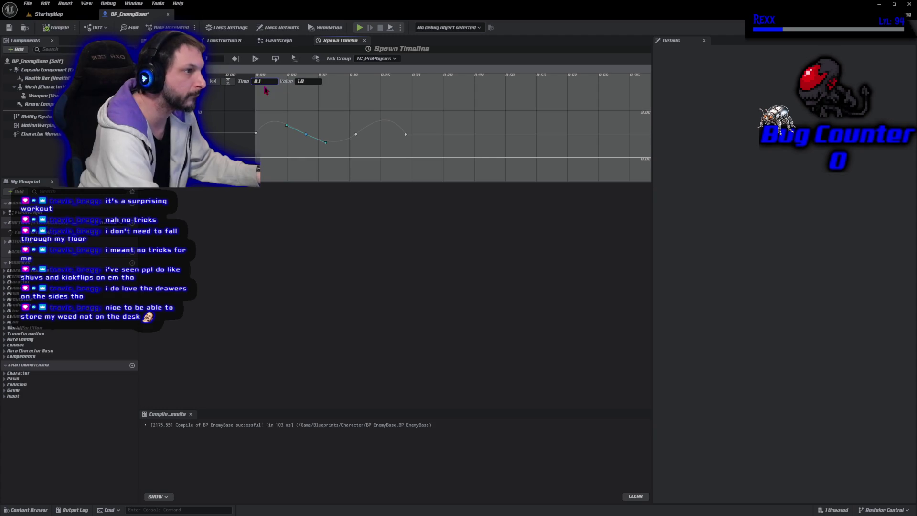
pyautogui.click(307, 138)
pyautogui.moveTo(307, 138); pyautogui.dragTo(305, 138)
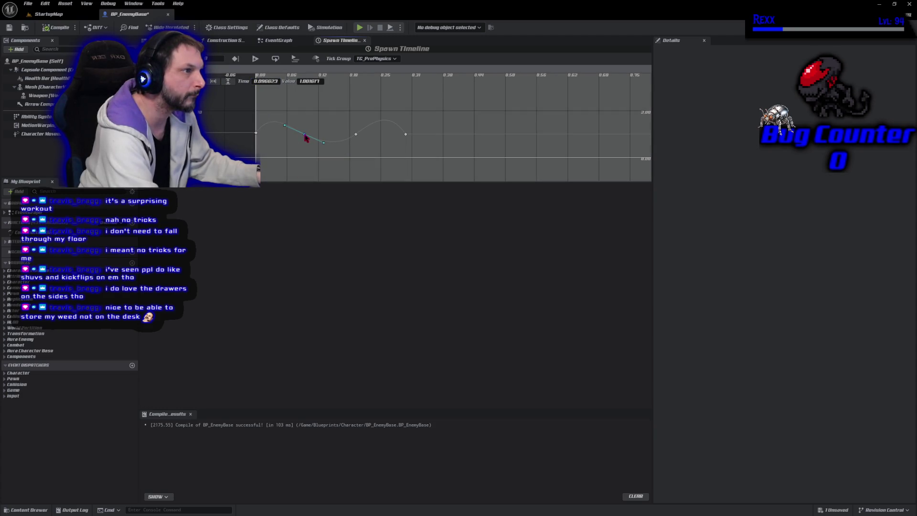
pyautogui.click(265, 81)
pyautogui.write('0.1')
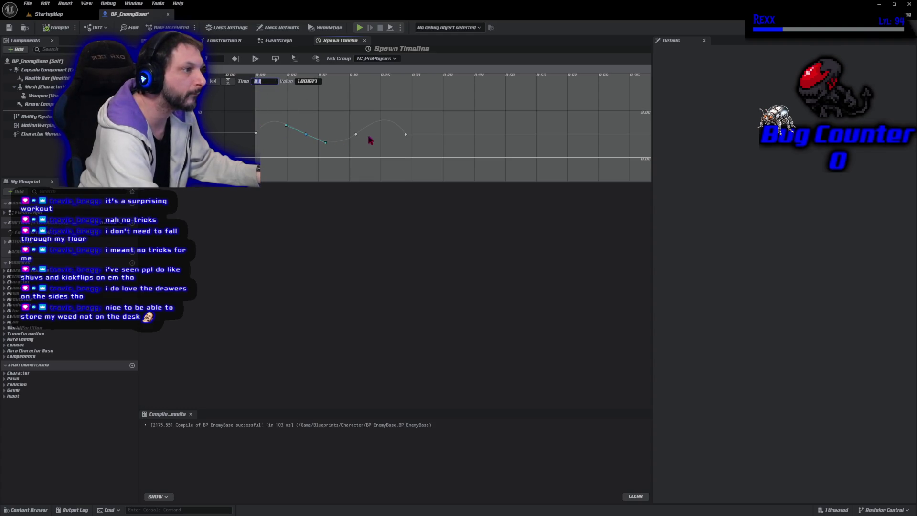
# Set the third and fourth keys to exact times 0.2 and 0.3
pyautogui.click(355, 135)
pyautogui.moveTo(355, 134); pyautogui.dragTo(359, 134)
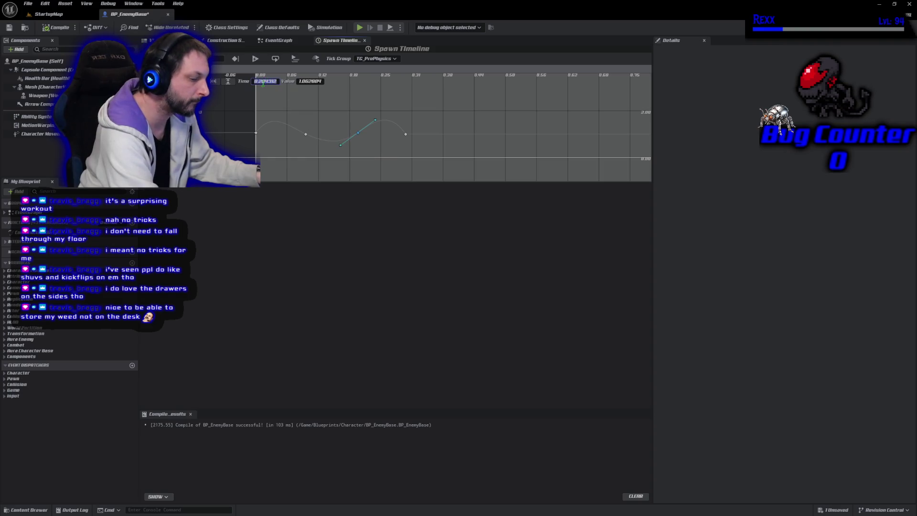
pyautogui.write('0.2')
pyautogui.press('Return')
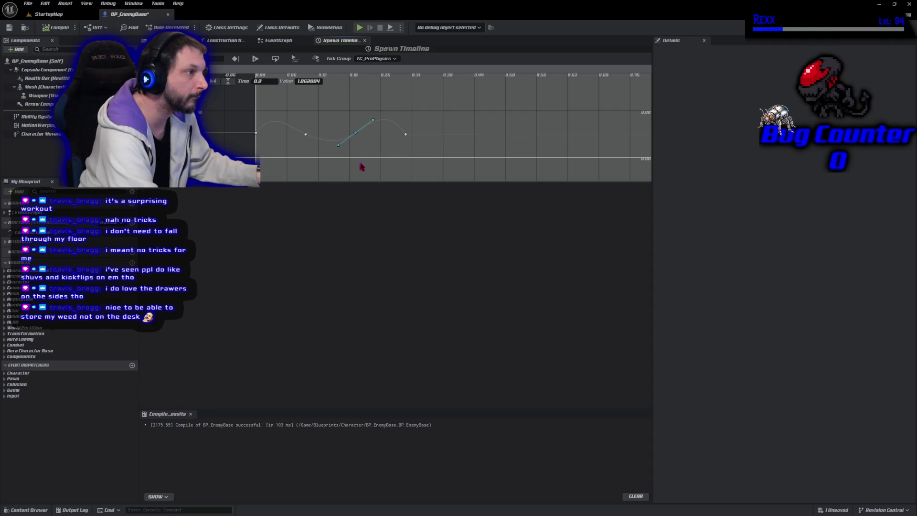
pyautogui.click(406, 136)
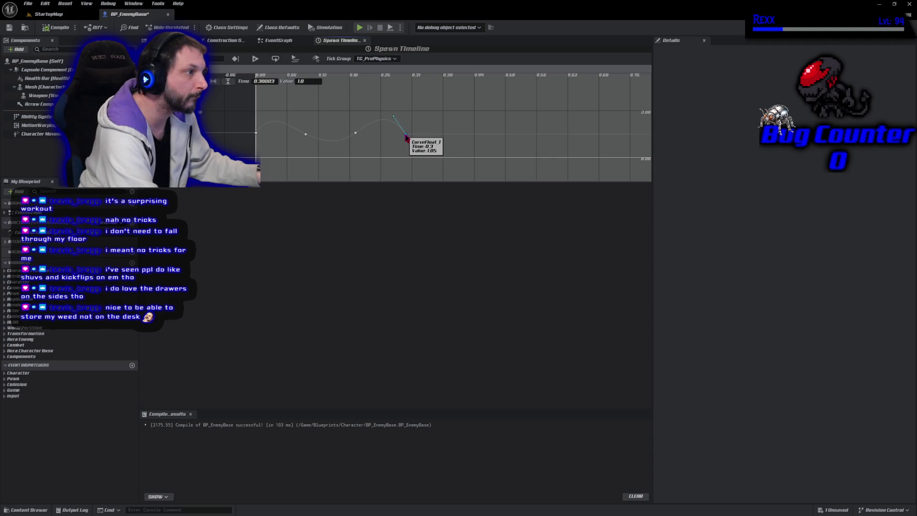
pyautogui.click(262, 81)
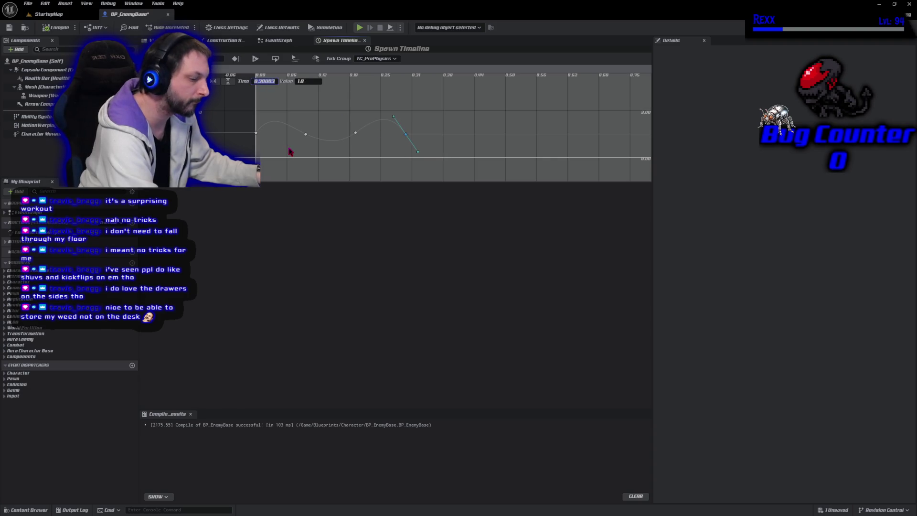
pyautogui.write('0.3')
pyautogui.press('Escape')
pyautogui.moveTo(406, 136); pyautogui.dragTo(407, 134)
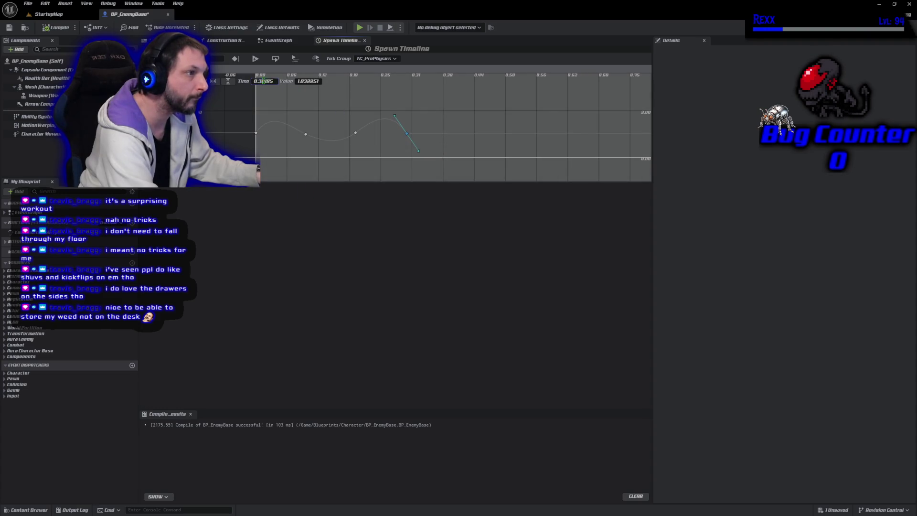
pyautogui.write('0.3')
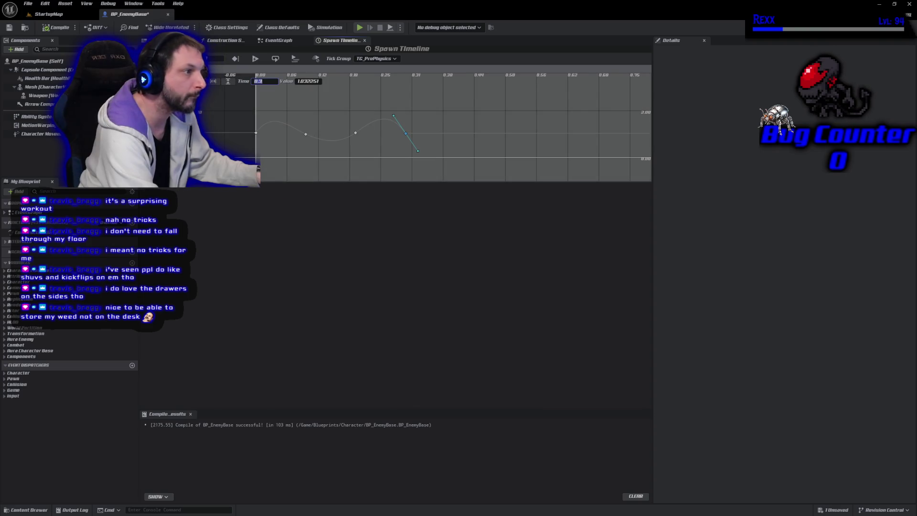
# Save BP_EnemyBase, return to StartupMap and start a play test
pyautogui.click(9, 27)
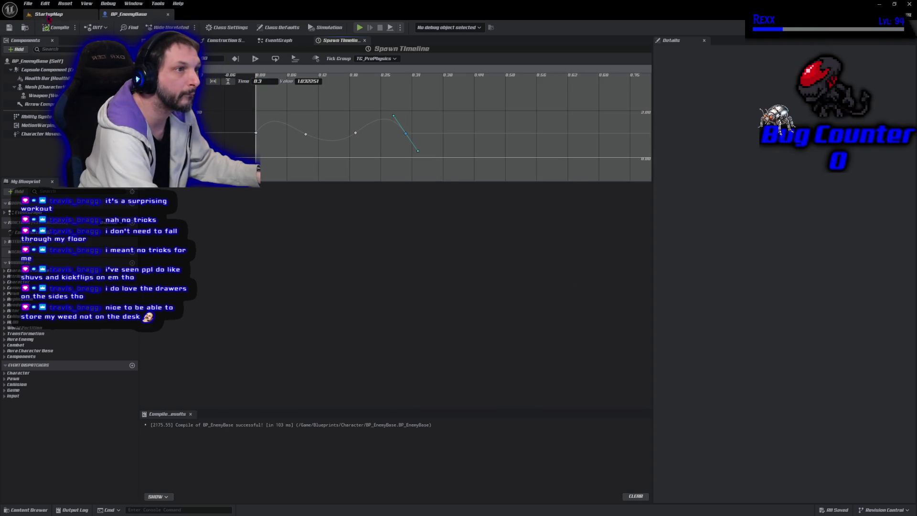
pyautogui.click(48, 14)
pyautogui.hotkey('alt', 'p')
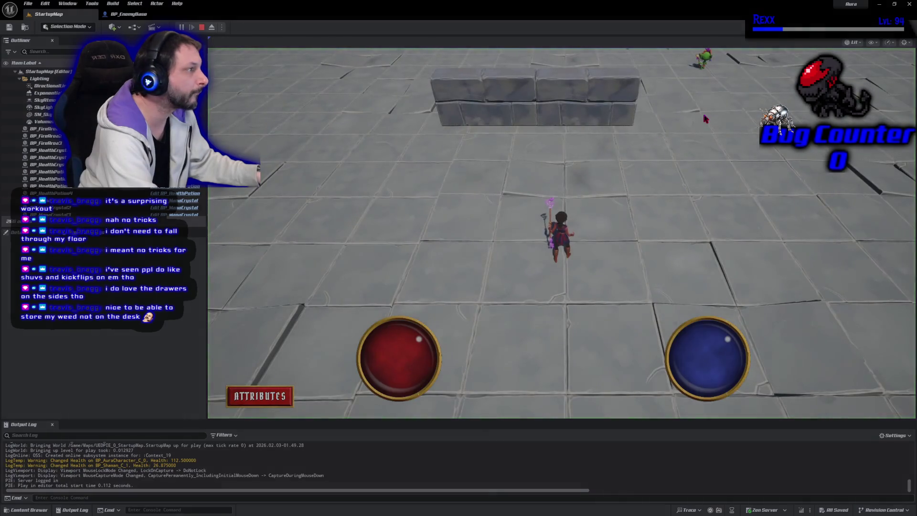
# Run the character toward the enemies, then stop the play test and return to BP_EnemyBase
pyautogui.click(695, 117)
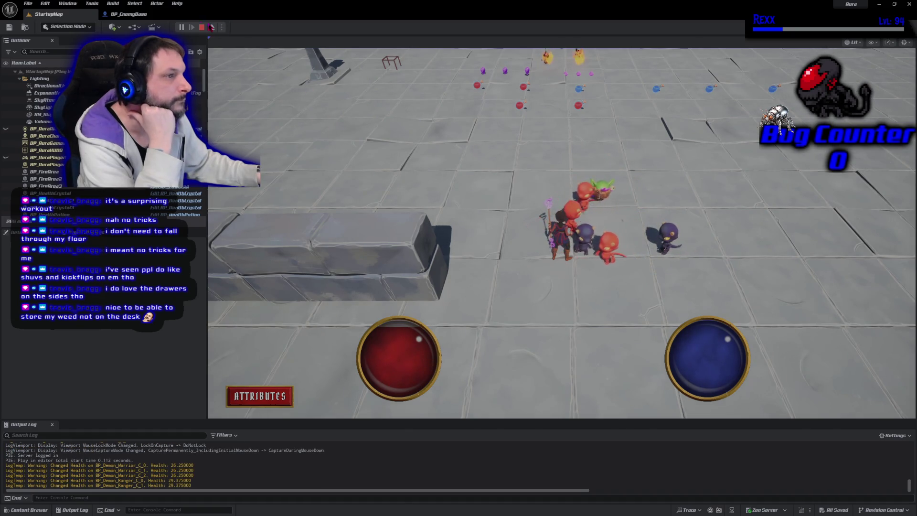
pyautogui.click(201, 27)
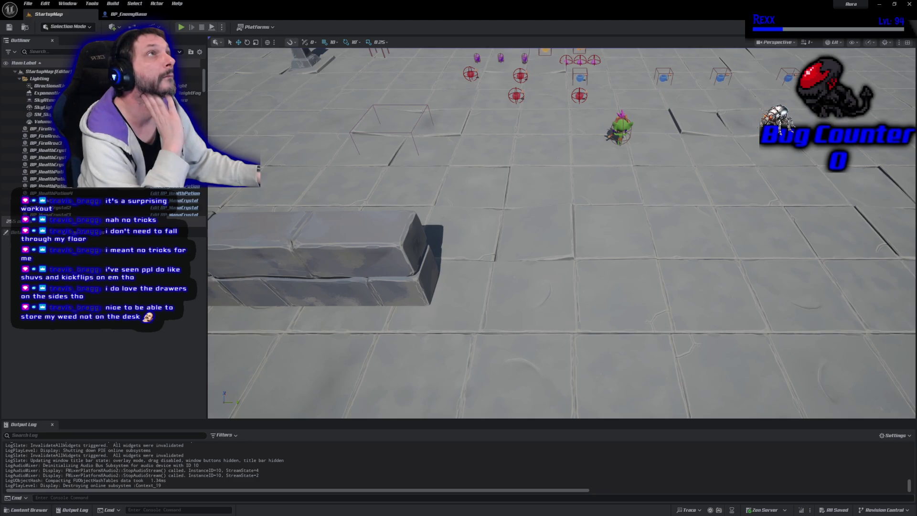
pyautogui.click(128, 14)
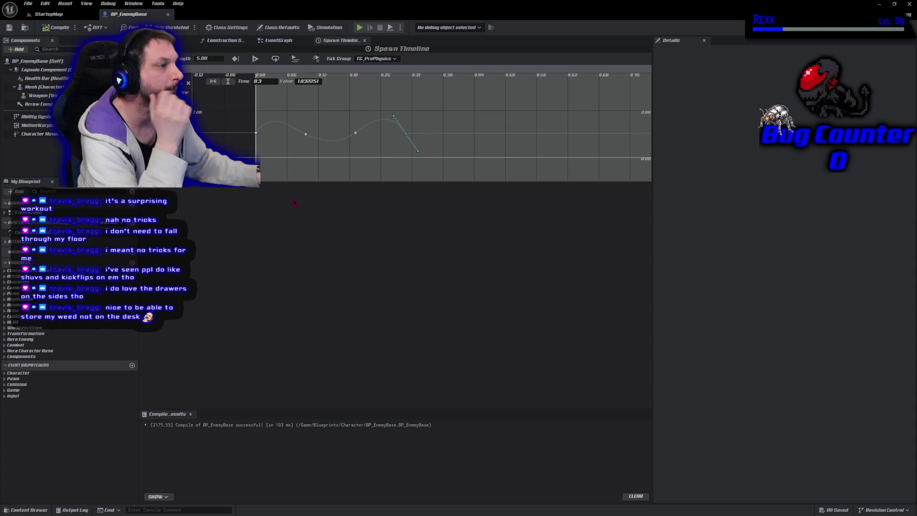
# Flatten the tangents at the 0, 0.1, 0.2 and 0.3 keys, then save BP_EnemyBase
pyautogui.click(257, 135)
pyautogui.moveTo(269, 118); pyautogui.dragTo(276, 126)
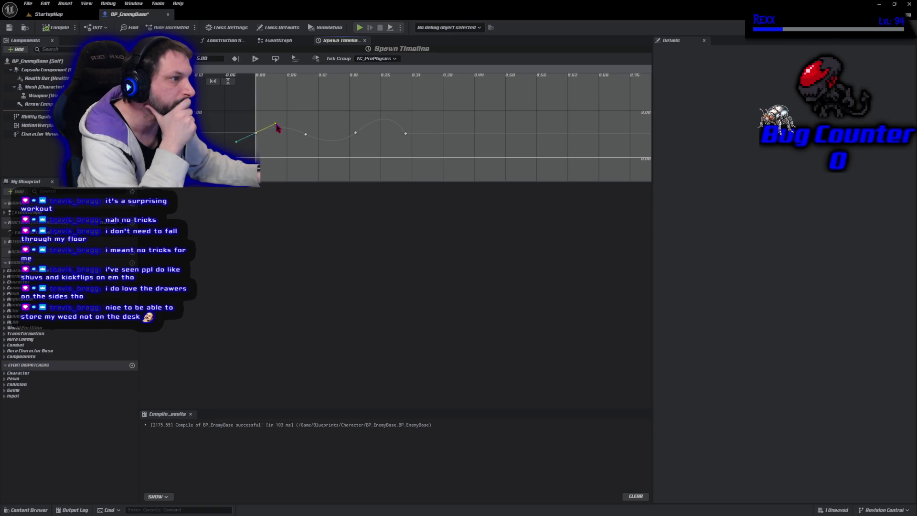
pyautogui.moveTo(277, 127); pyautogui.dragTo(279, 133)
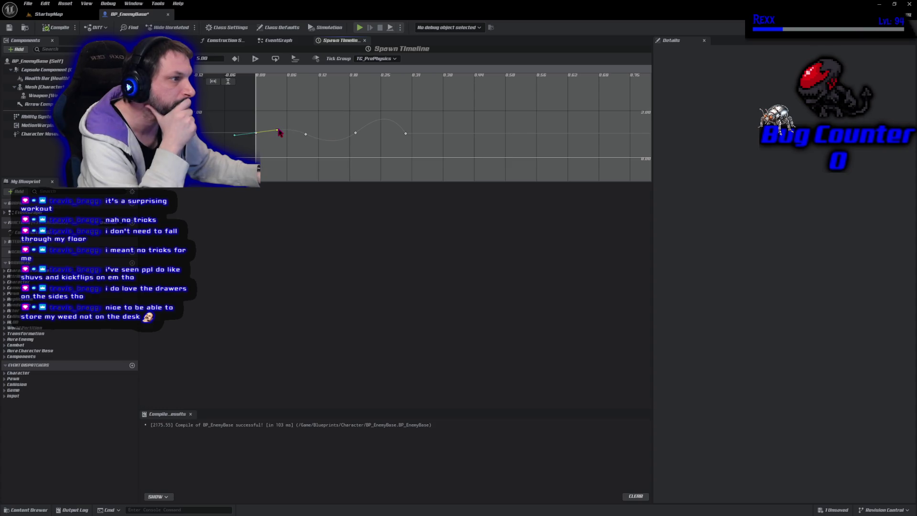
pyautogui.keyDown('shift'); pyautogui.click(307, 137); pyautogui.keyUp('shift')
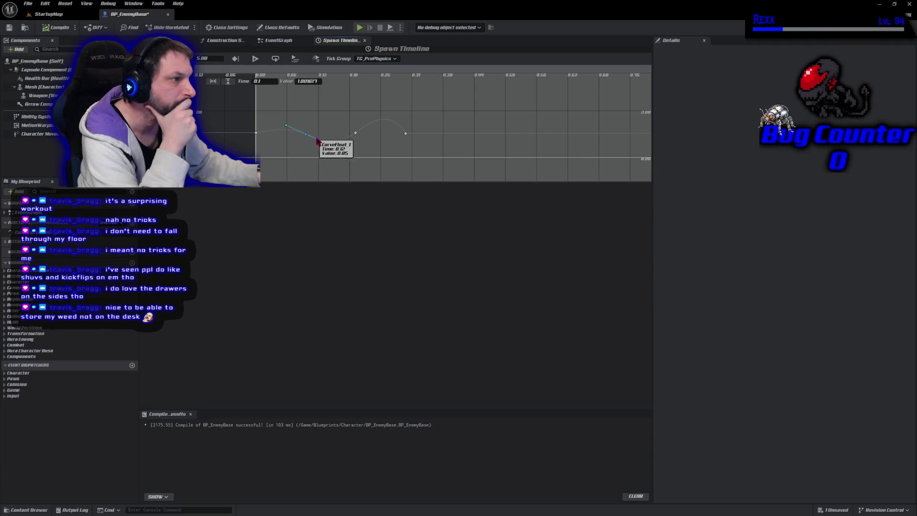
pyautogui.moveTo(326, 145); pyautogui.dragTo(328, 144)
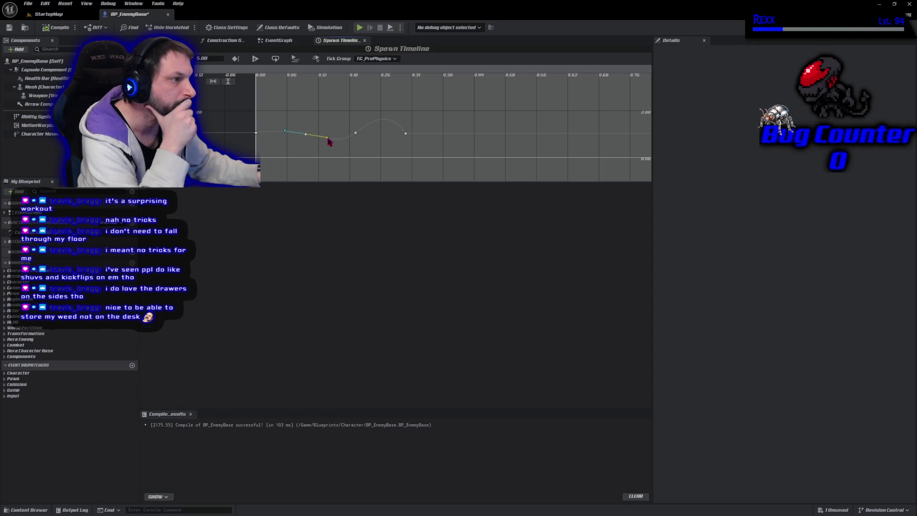
pyautogui.click(355, 133)
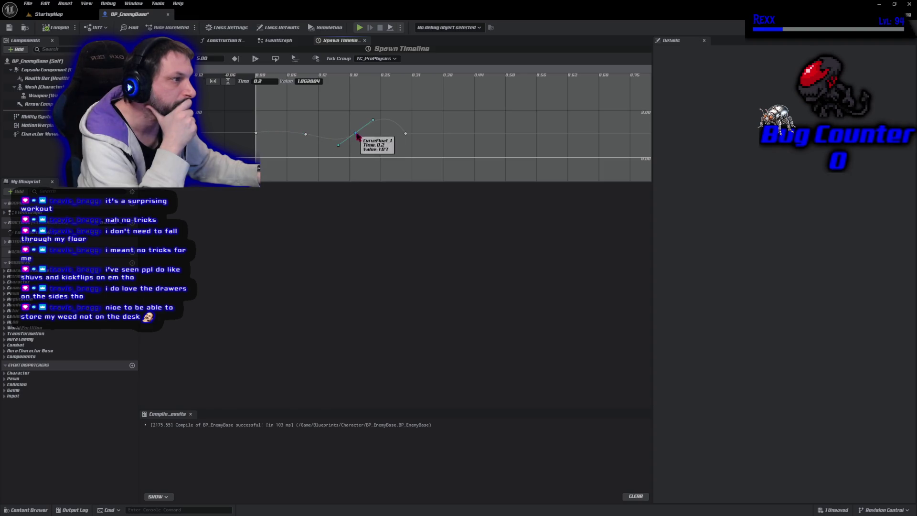
pyautogui.click(373, 120)
pyautogui.moveTo(377, 123); pyautogui.dragTo(379, 126)
pyautogui.click(406, 133)
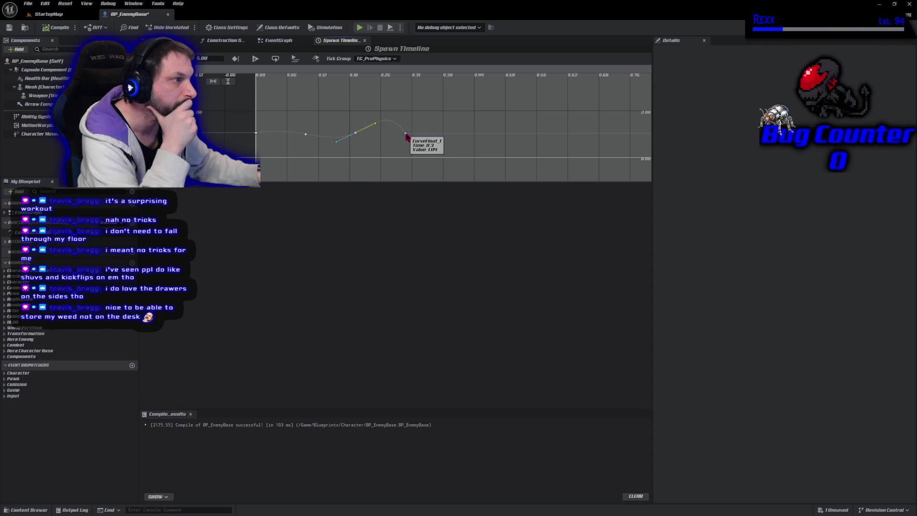
pyautogui.moveTo(418, 153); pyautogui.dragTo(431, 144)
pyautogui.click(9, 28)
pyautogui.click(54, 14)
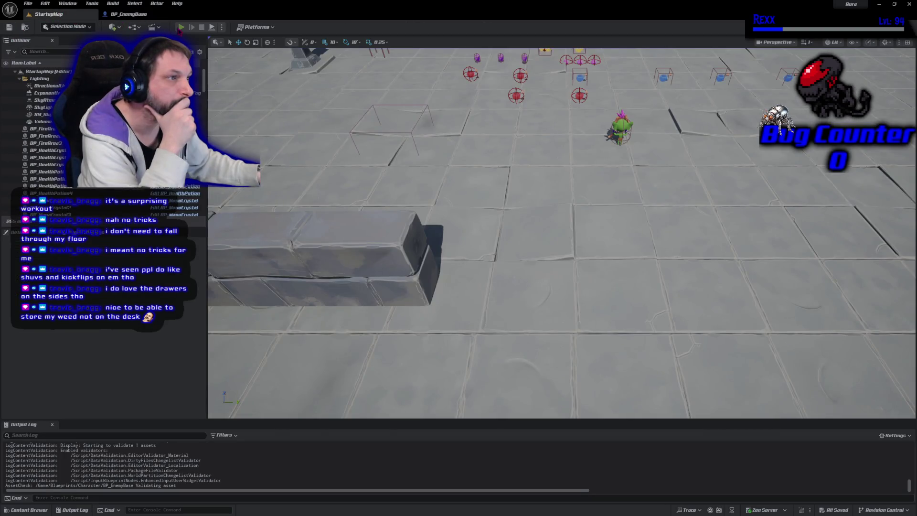
pyautogui.click(180, 28)
pyautogui.click(686, 112)
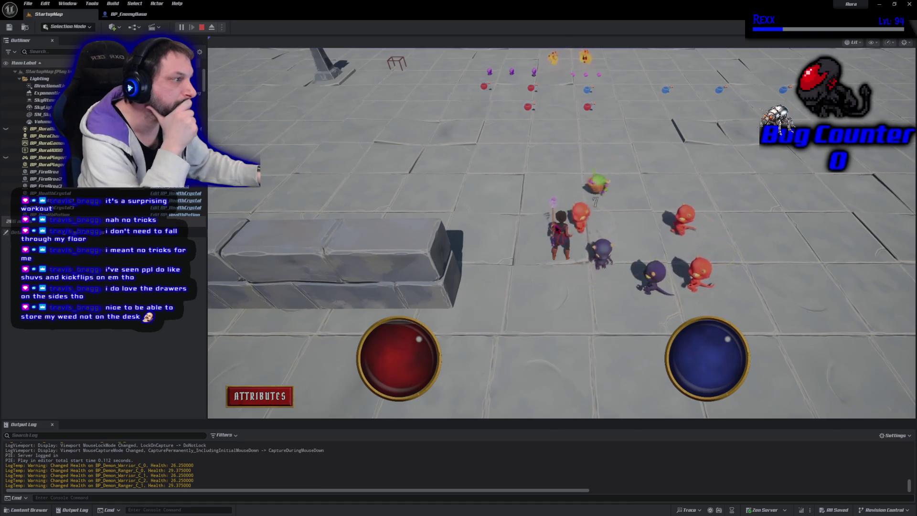
pyautogui.press('Escape')
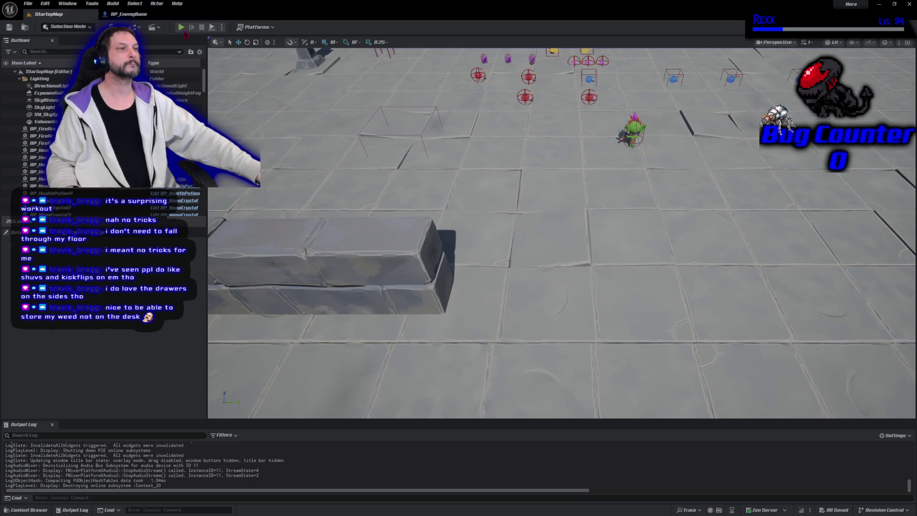
pyautogui.click(181, 27)
pyautogui.click(633, 177)
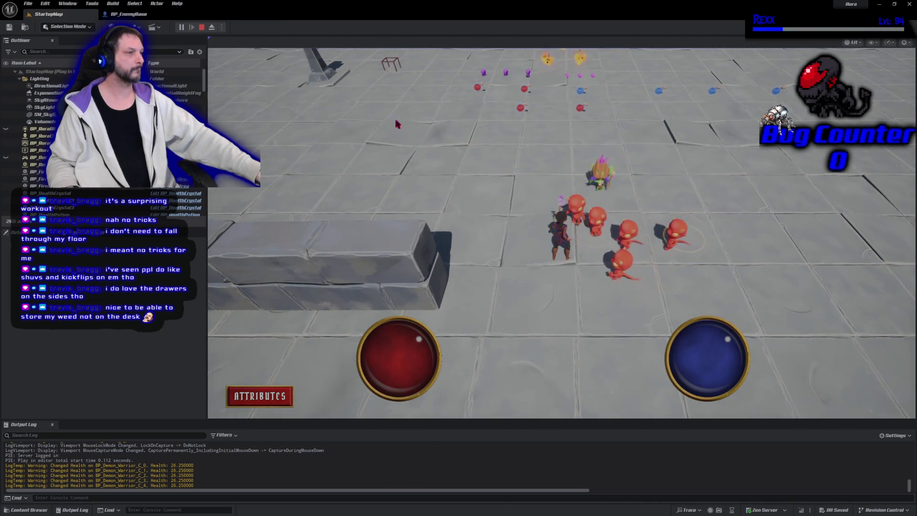
pyautogui.click(211, 27)
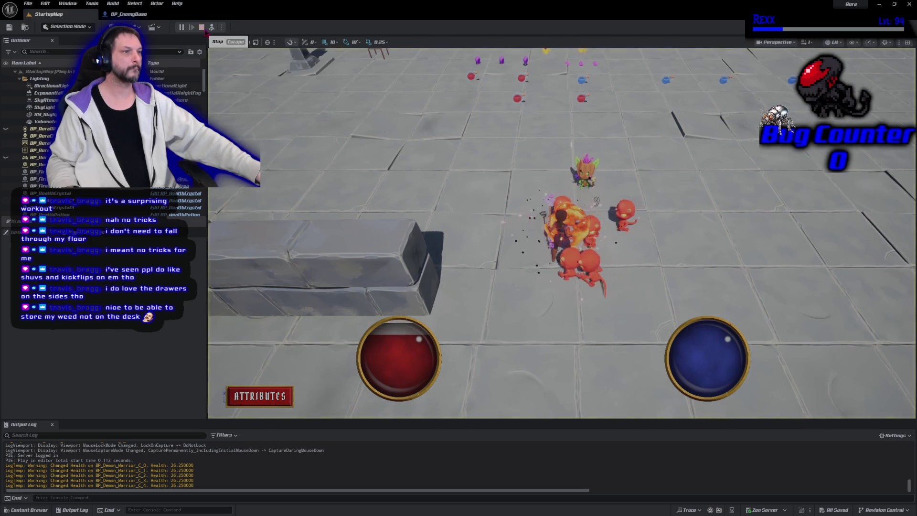
pyautogui.click(202, 28)
pyautogui.click(128, 14)
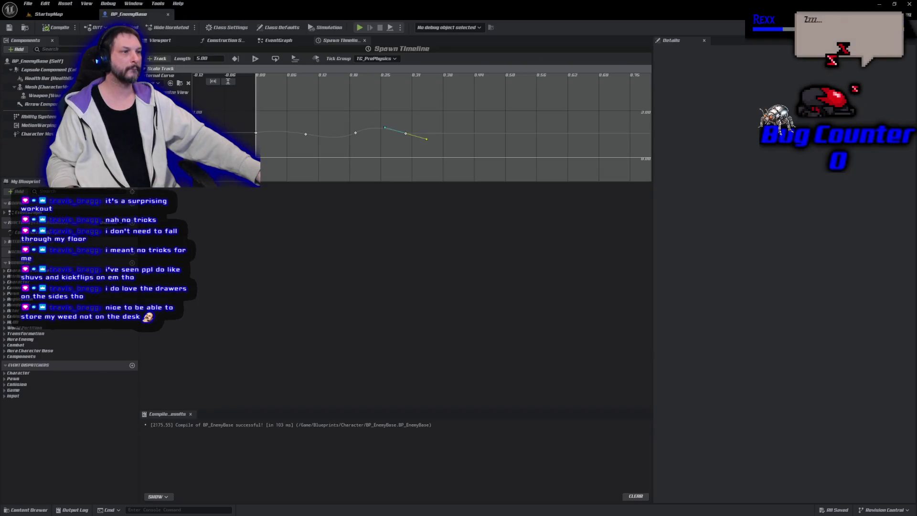
# Adjust the curve tangents after the 0.2 and 0.3 keys of the Spawn Timeline
pyautogui.scroll(3, 339, 145)
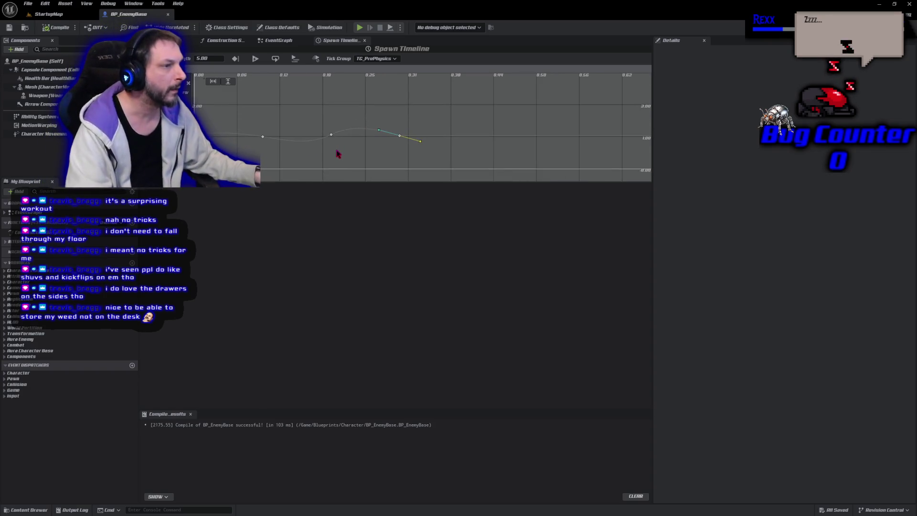
pyautogui.scroll(3, 420, 170)
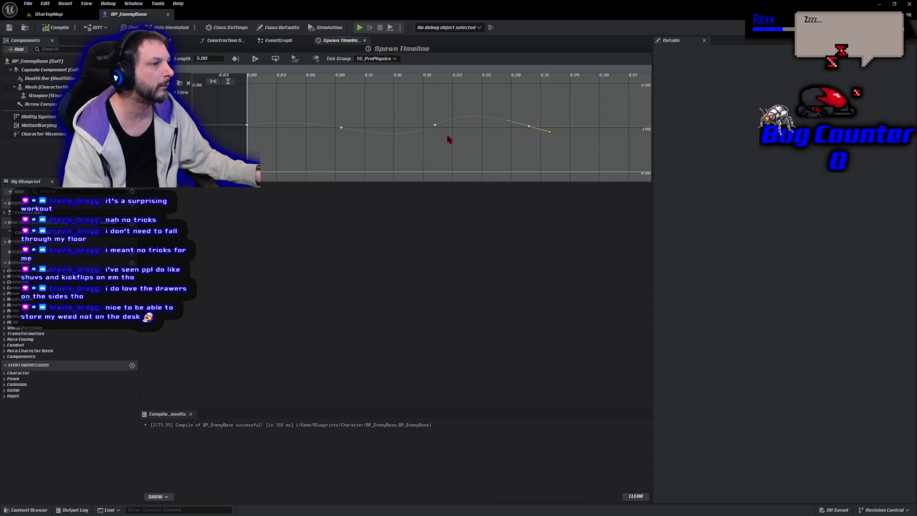
pyautogui.click(436, 126)
pyautogui.moveTo(454, 122); pyautogui.dragTo(457, 122)
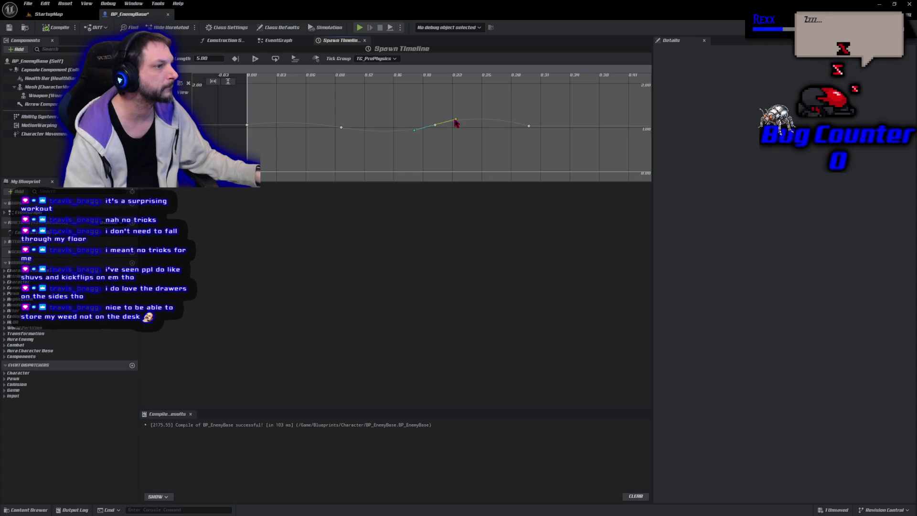
pyautogui.click(340, 127)
pyautogui.click(363, 132)
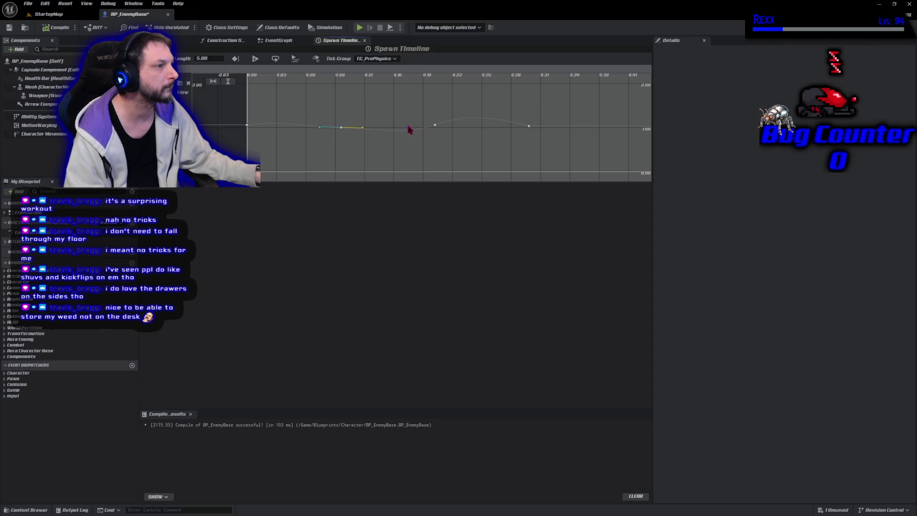
pyautogui.click(435, 126)
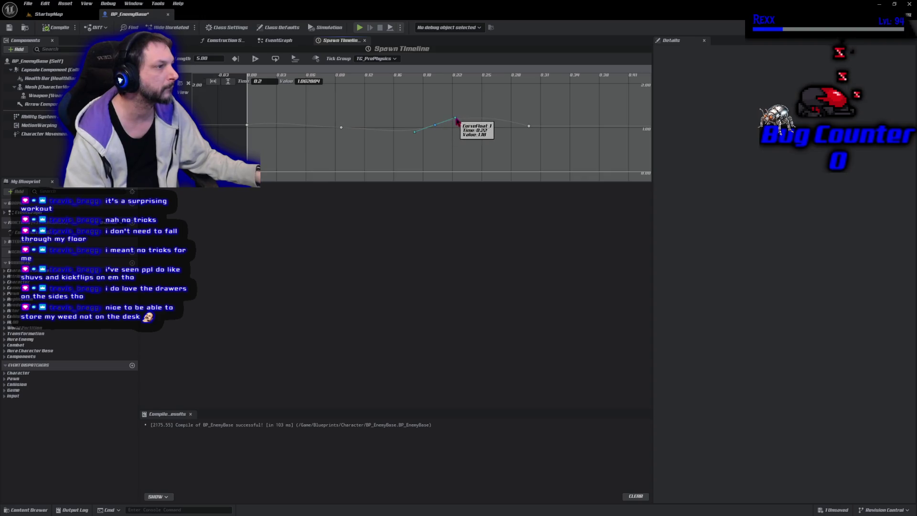
pyautogui.moveTo(456, 119); pyautogui.dragTo(457, 124)
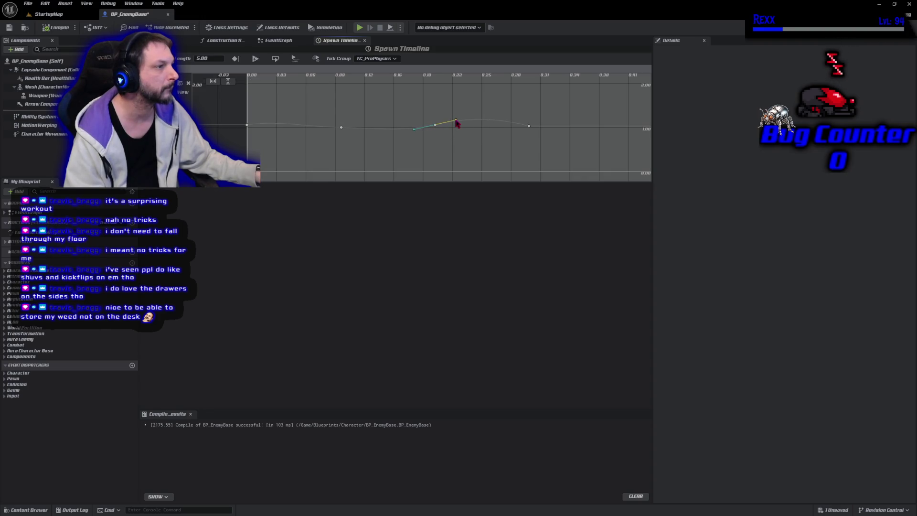
pyautogui.click(530, 133)
pyautogui.click(529, 127)
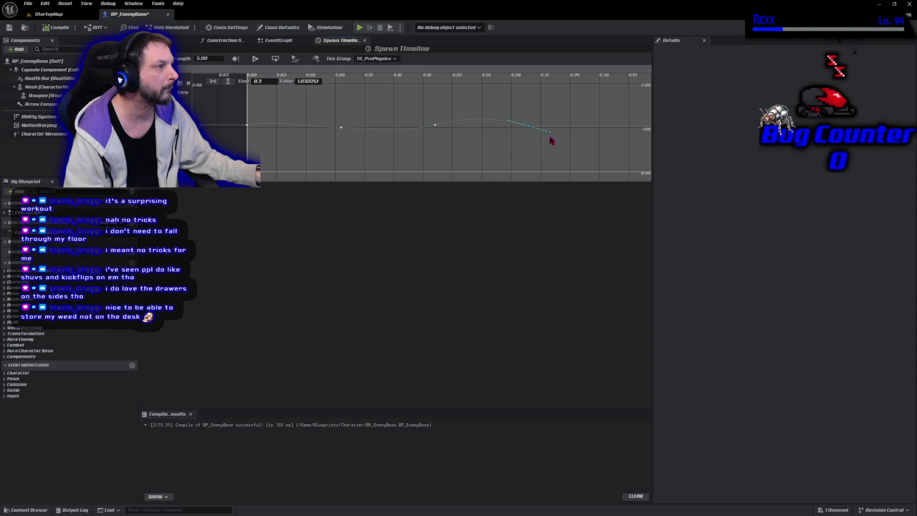
pyautogui.moveTo(550, 133); pyautogui.dragTo(551, 129)
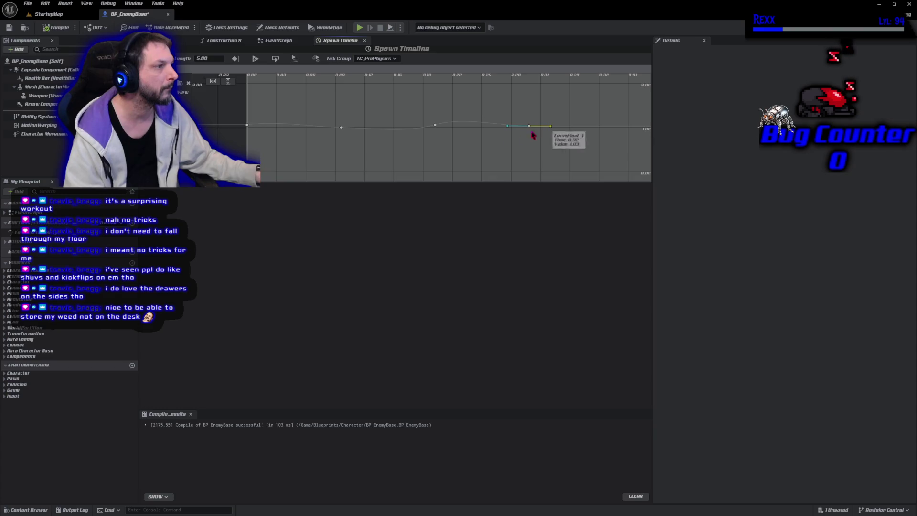
# Fine-tune the tangents at the 0, 0.1, 0.2 and 0.3 keys, then return to StartupMap
pyautogui.click(435, 125)
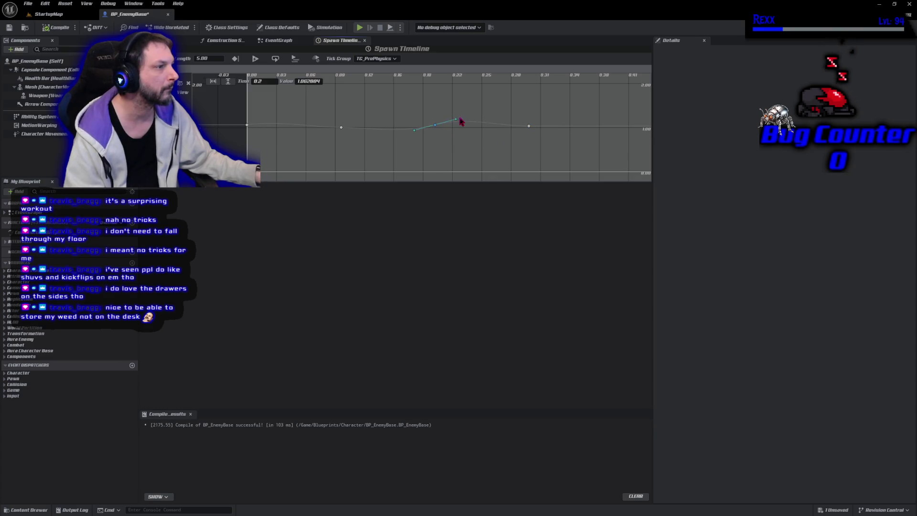
pyautogui.click(455, 119)
pyautogui.moveTo(456, 120); pyautogui.dragTo(457, 122)
pyautogui.click(341, 127)
pyautogui.moveTo(363, 128); pyautogui.dragTo(361, 135)
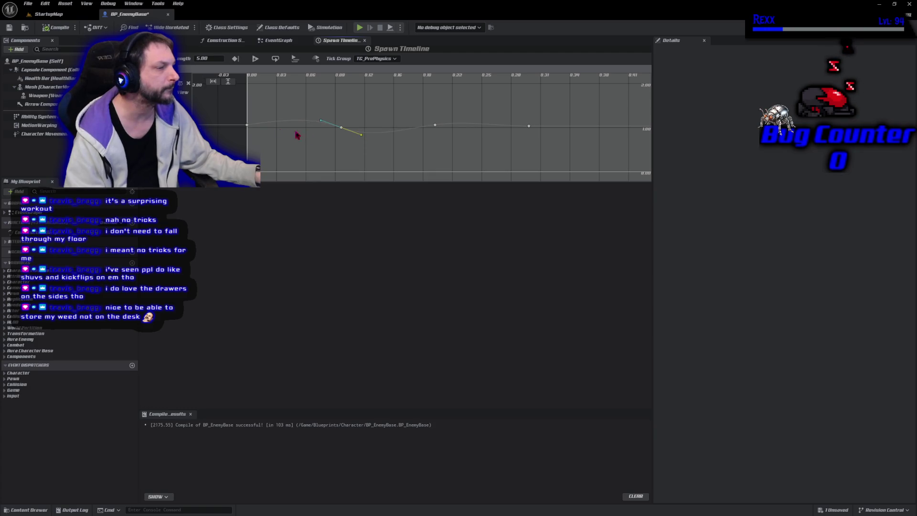
pyautogui.click(246, 125)
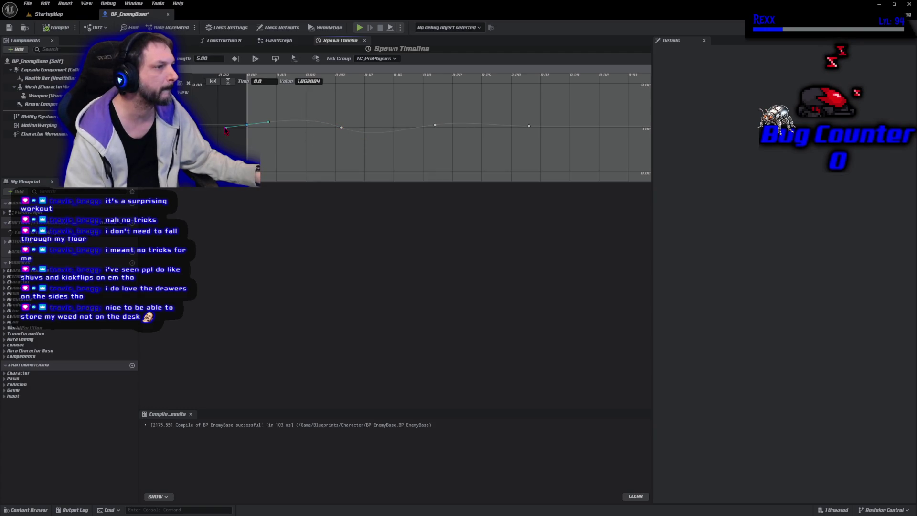
pyautogui.moveTo(226, 129); pyautogui.dragTo(226, 124)
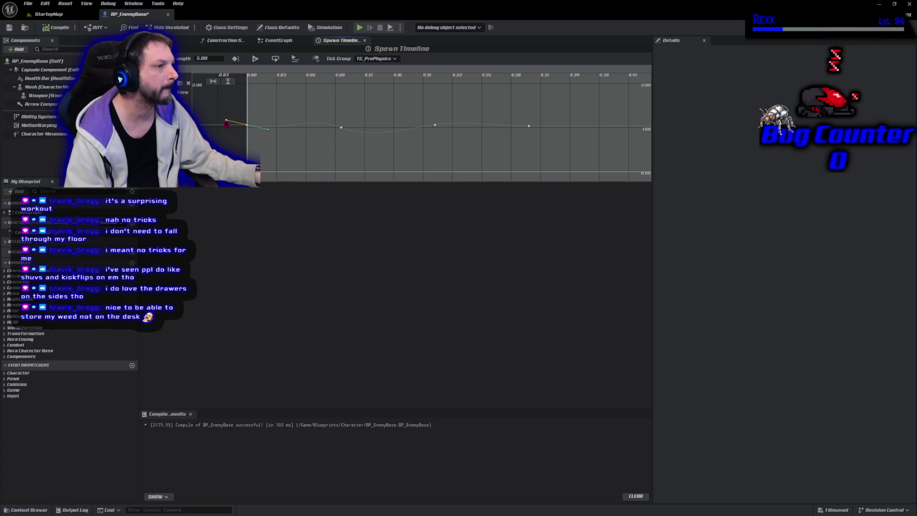
pyautogui.click(435, 125)
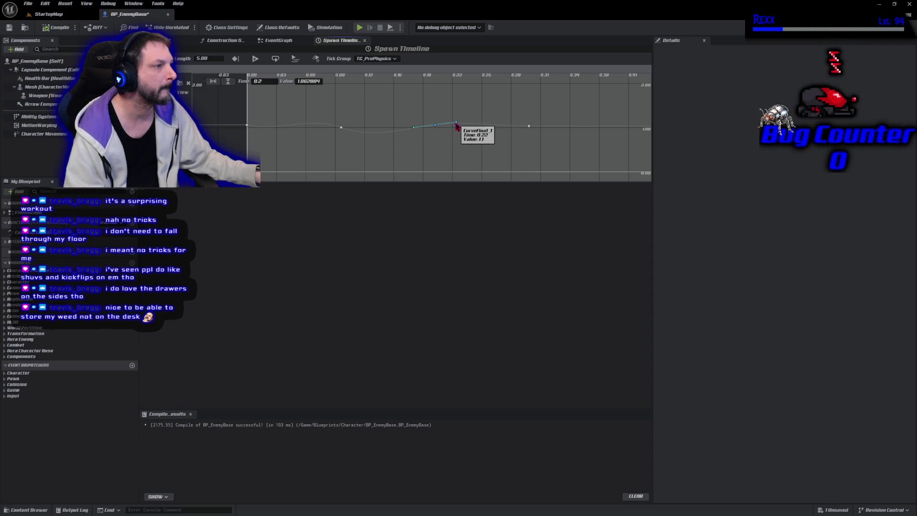
pyautogui.moveTo(456, 123); pyautogui.dragTo(456, 123)
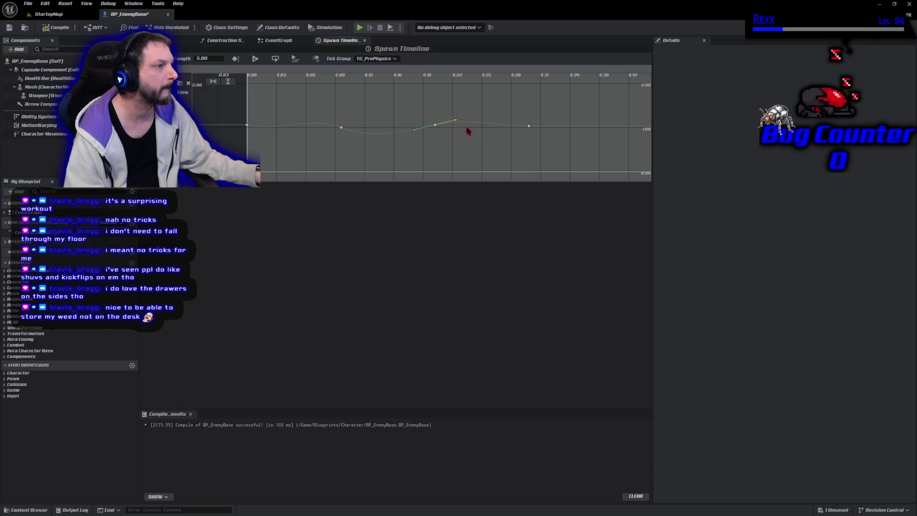
pyautogui.click(528, 127)
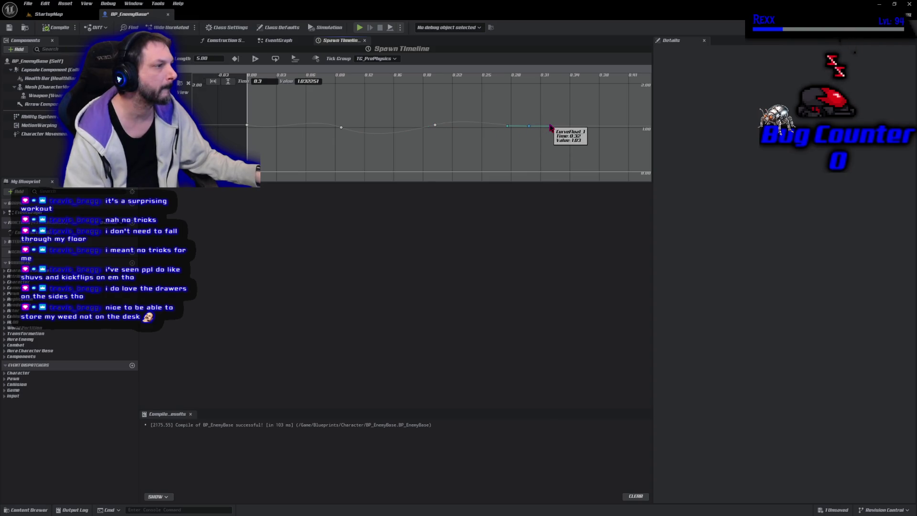
pyautogui.moveTo(550, 127); pyautogui.dragTo(552, 125)
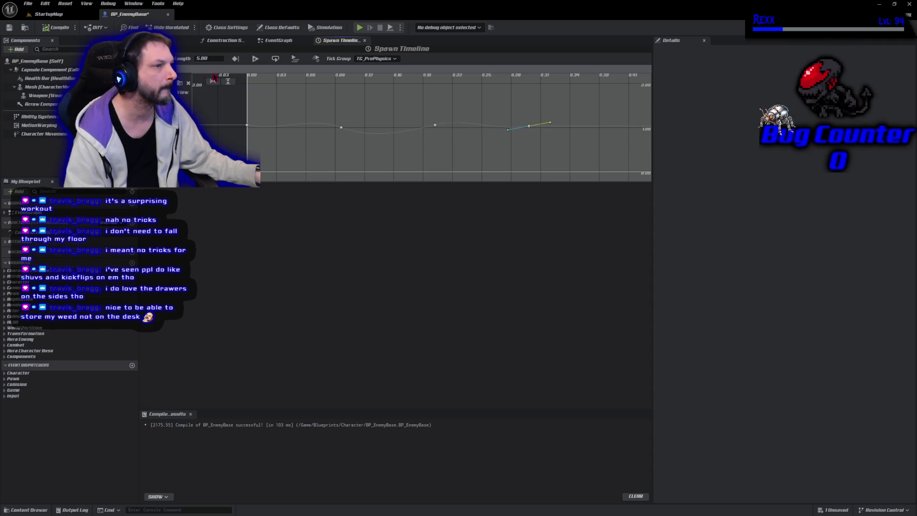
pyautogui.click(49, 14)
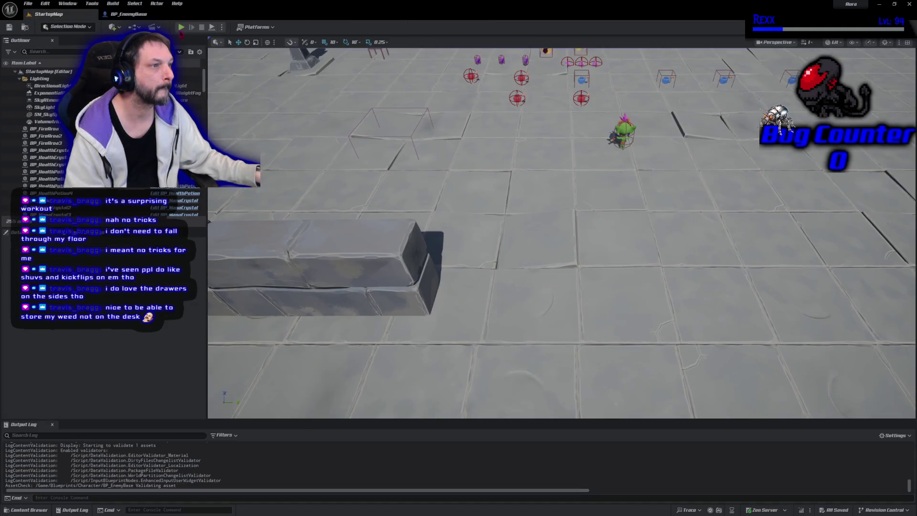
# Play-test StartupMap, running the character past the stone wall, then stop
pyautogui.hotkey('alt', 'p')
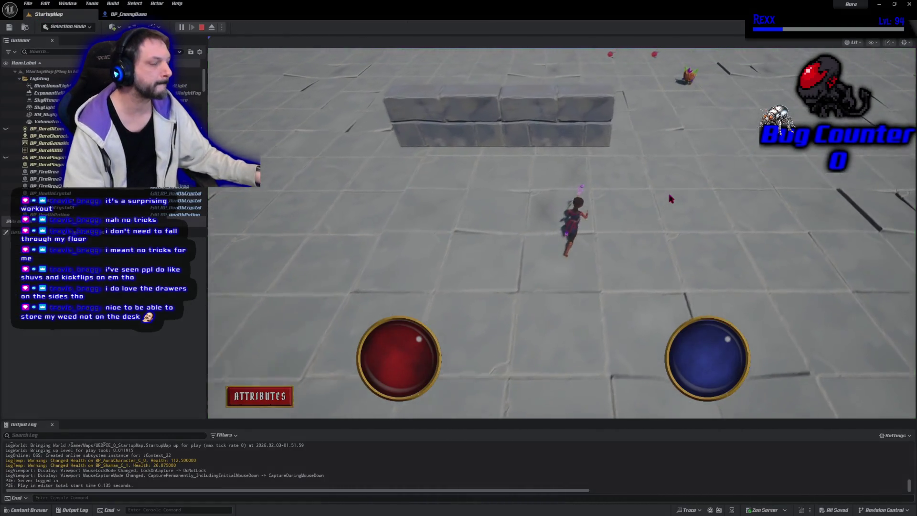
pyautogui.click(618, 215)
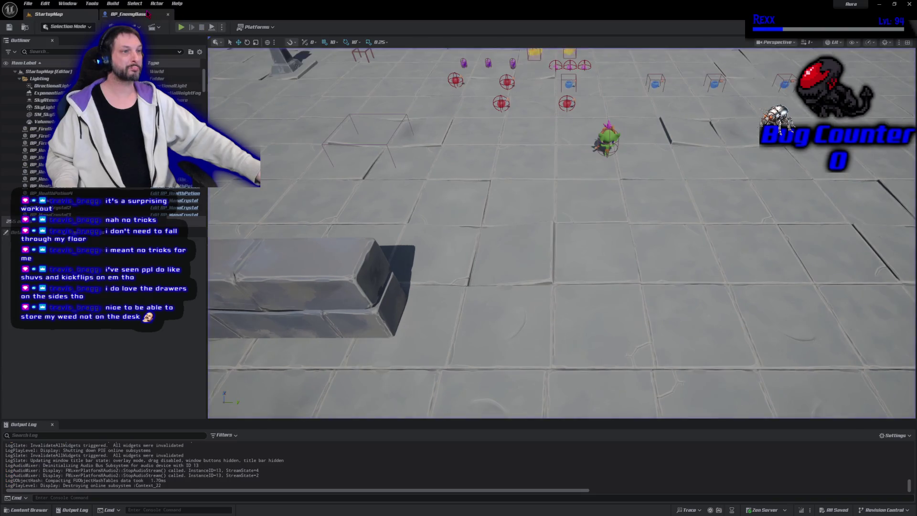
pyautogui.press('Escape')
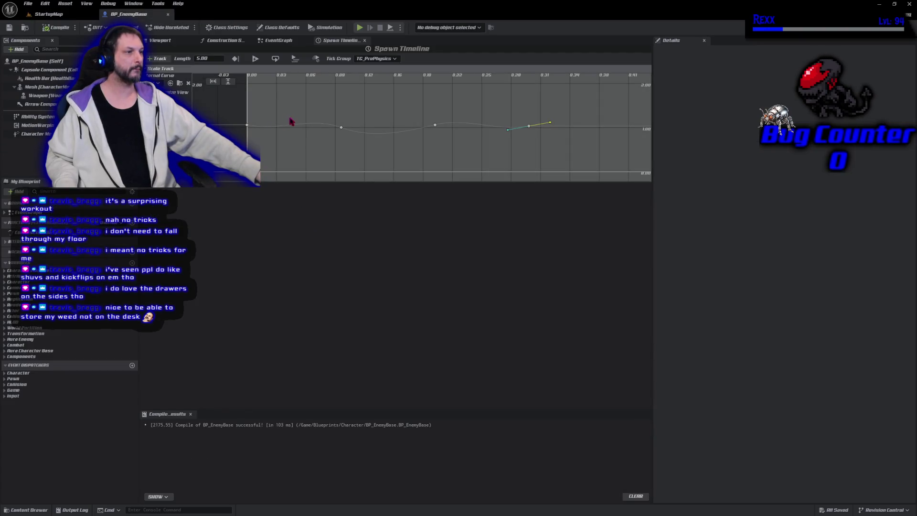
# Level the tangents at the 0.1, 0.2 and 0.3 keys and save BP_EnemyBase
pyautogui.click(341, 128)
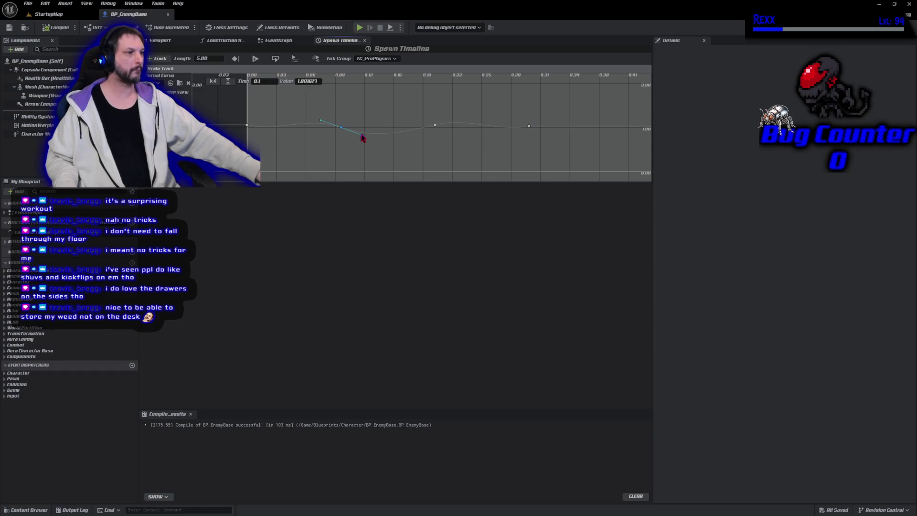
pyautogui.moveTo(363, 137); pyautogui.dragTo(362, 132)
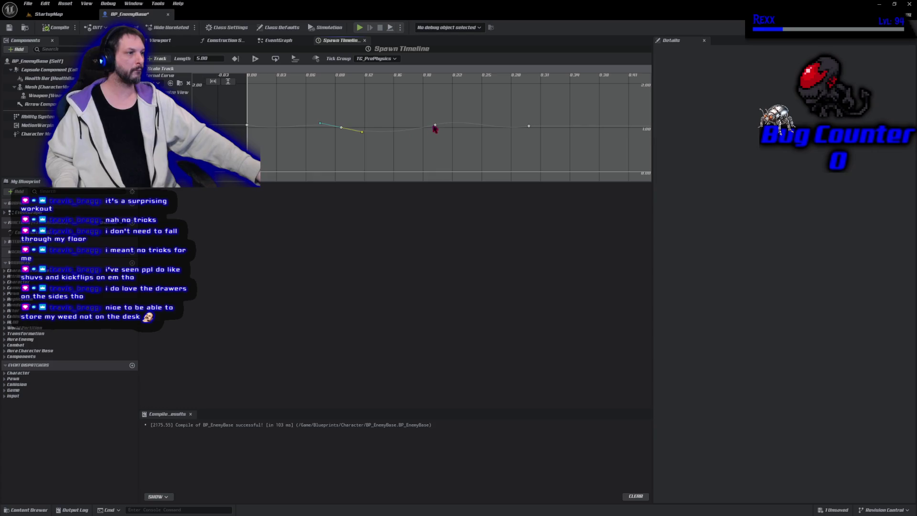
pyautogui.click(435, 126)
pyautogui.moveTo(457, 123); pyautogui.dragTo(457, 125)
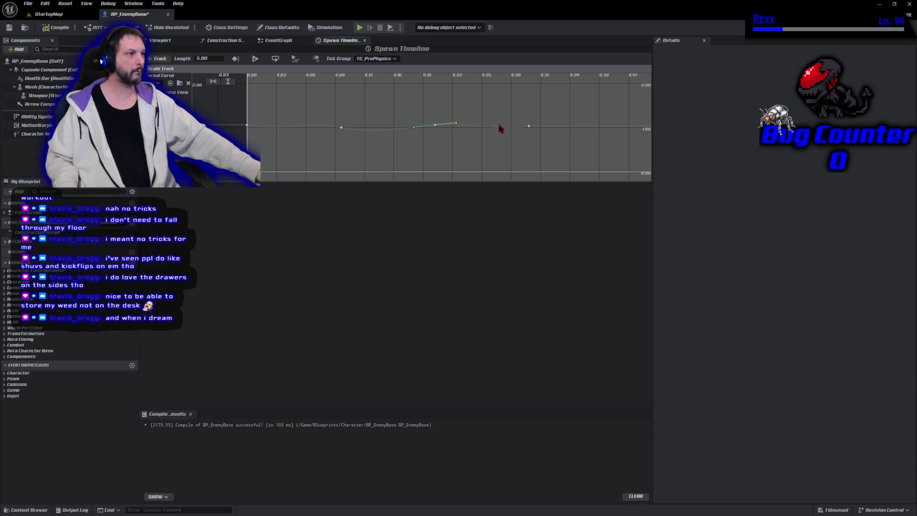
pyautogui.click(528, 127)
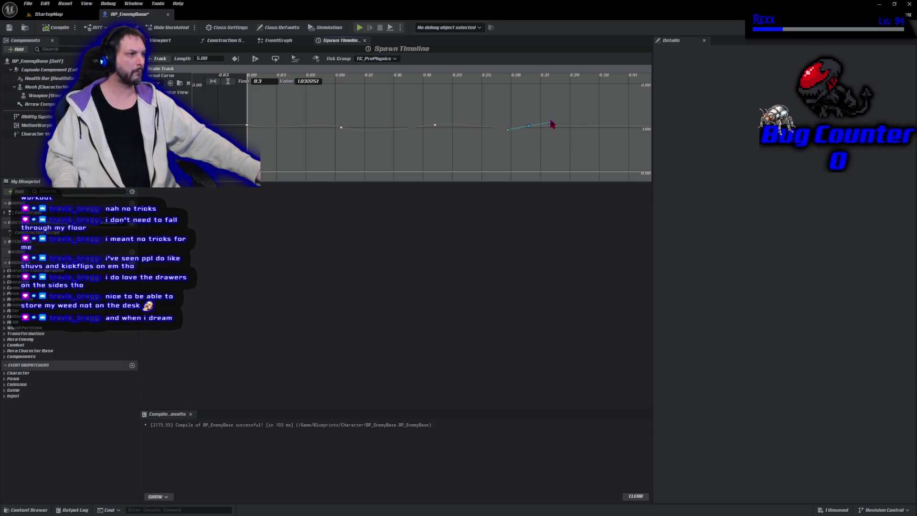
pyautogui.moveTo(551, 127); pyautogui.dragTo(551, 129)
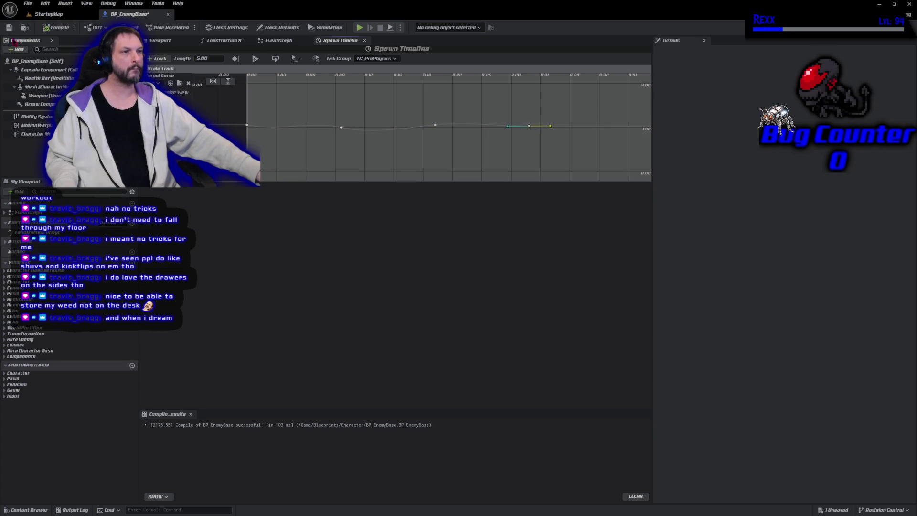
pyautogui.click(9, 28)
pyautogui.hotkey('alt', 'p')
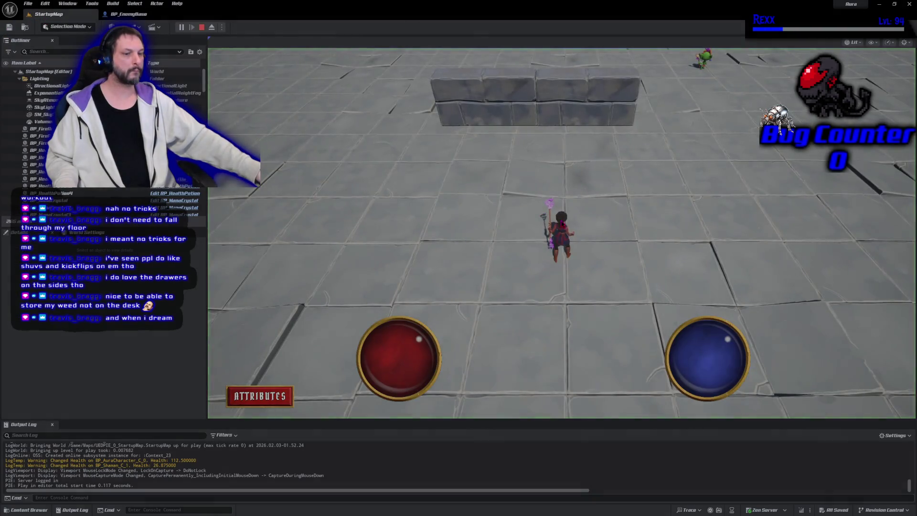
pyautogui.click(649, 153)
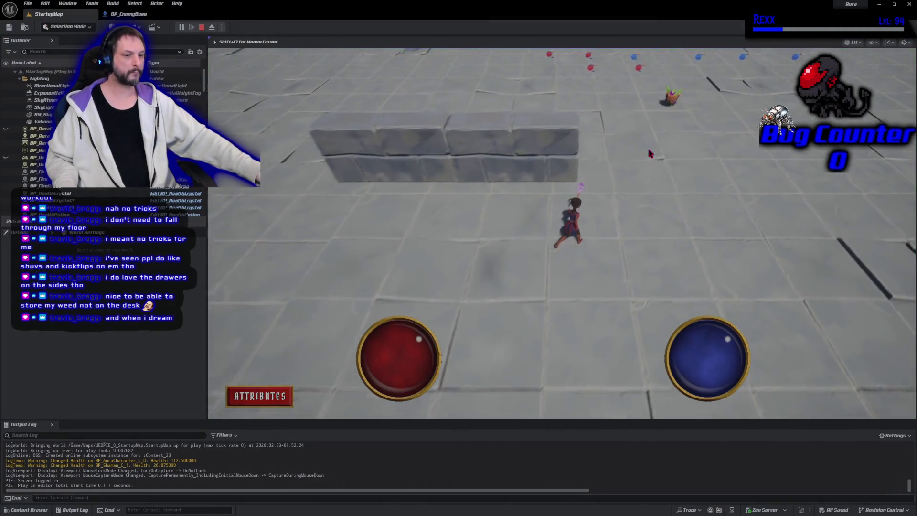
pyautogui.click(636, 308)
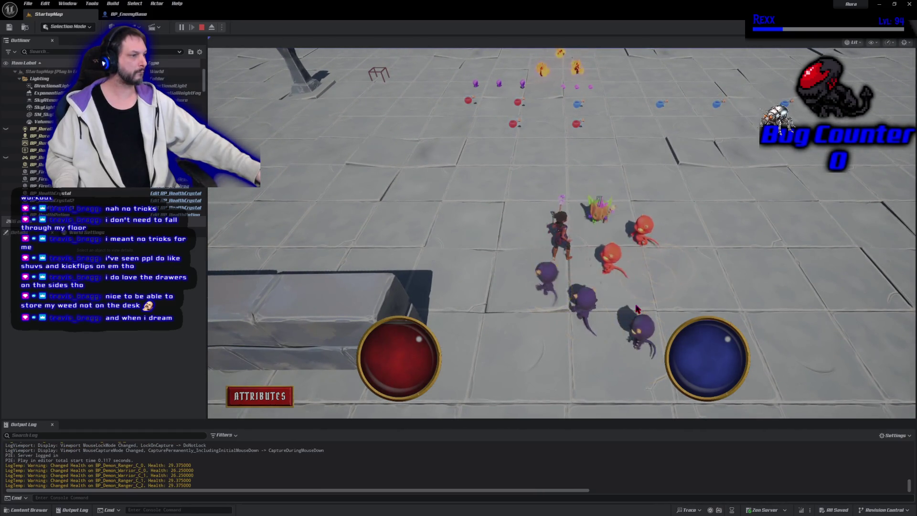
pyautogui.press('Escape')
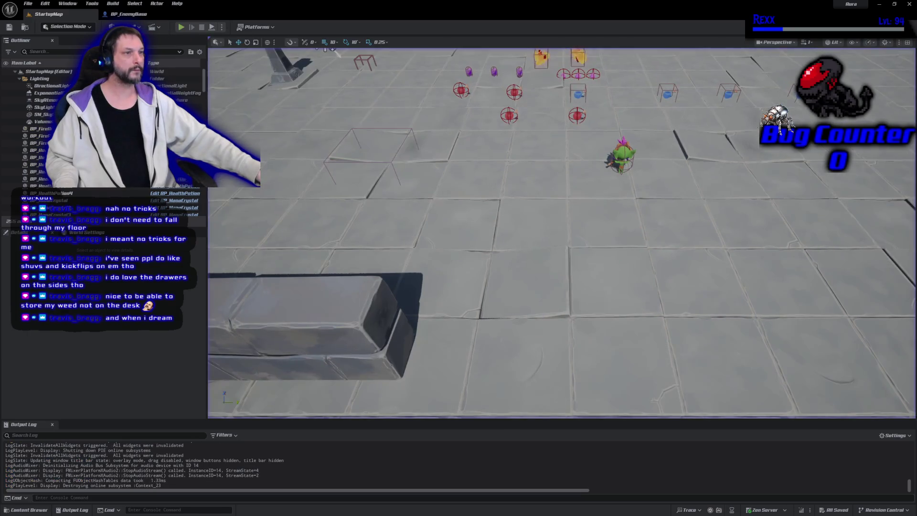
pyautogui.click(182, 29)
pyautogui.click(658, 162)
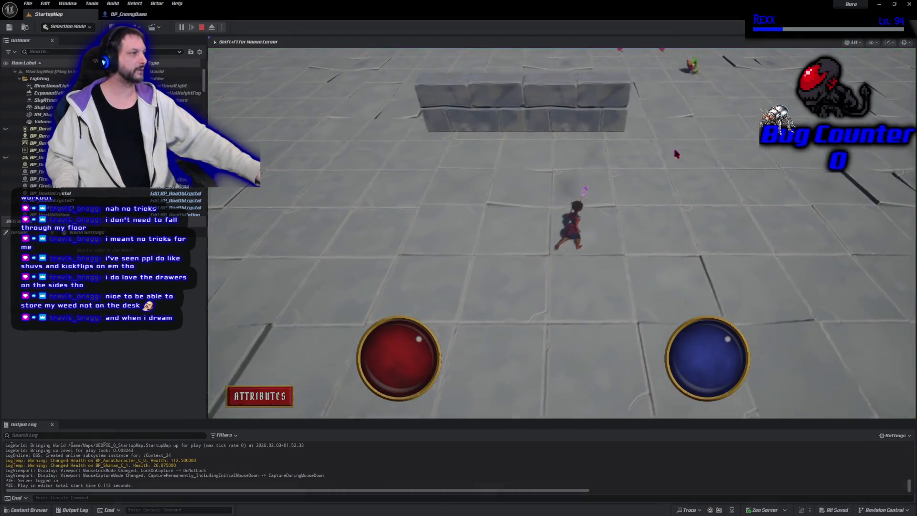
pyautogui.moveTo(657, 161); pyautogui.dragTo(620, 201)
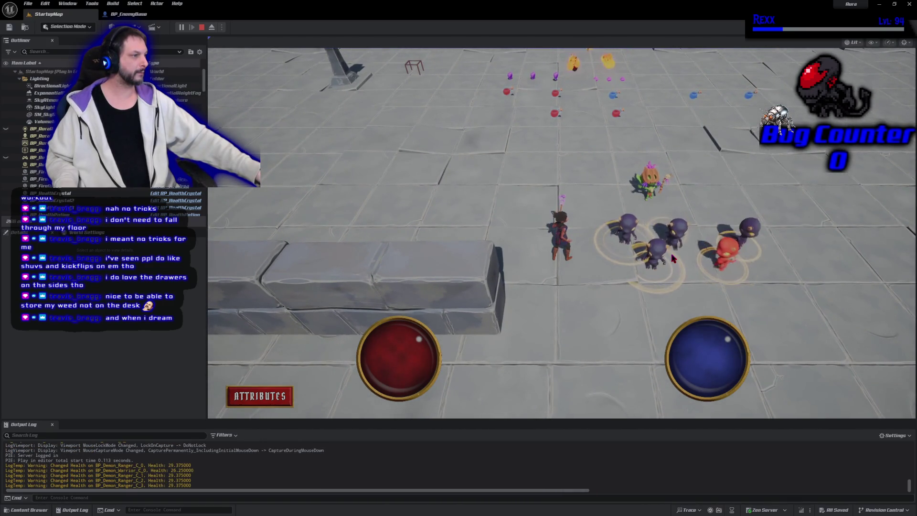
pyautogui.press('Escape')
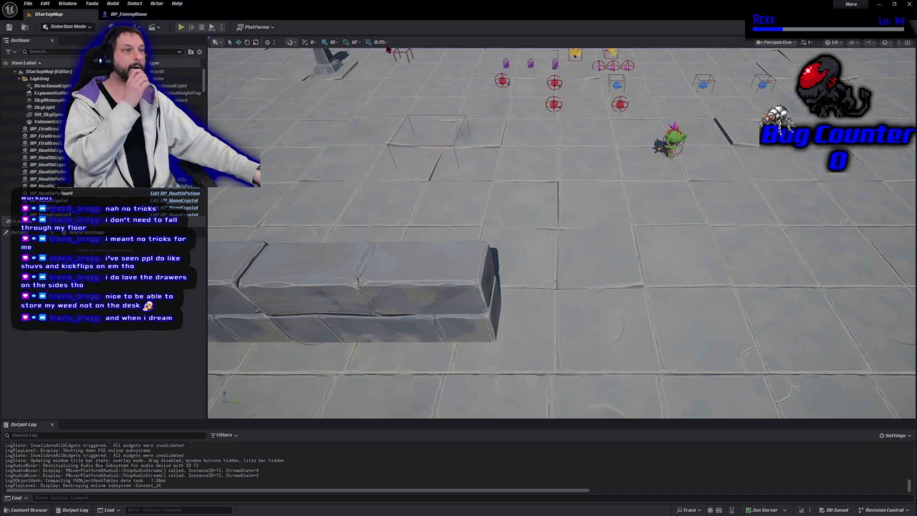
pyautogui.hotkey('alt', 'Tab')
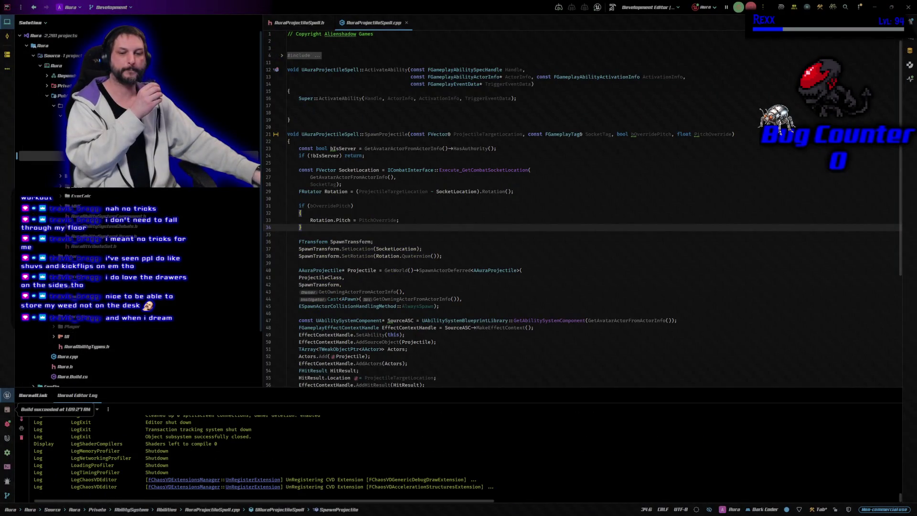
# Commit BP_EnemyBase.uasset to Development as 'Added Juice with Tweening' and push to origin
pyautogui.hotkey('alt', 'Tab')
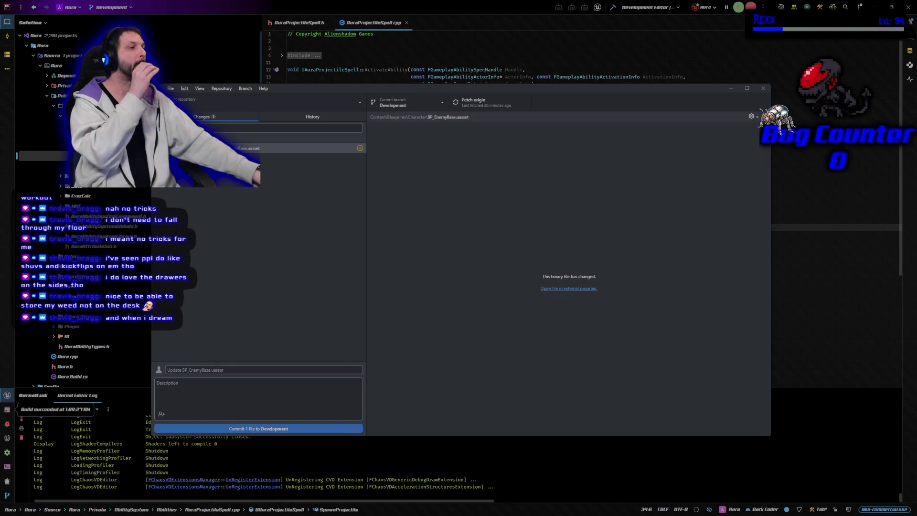
pyautogui.click(312, 117)
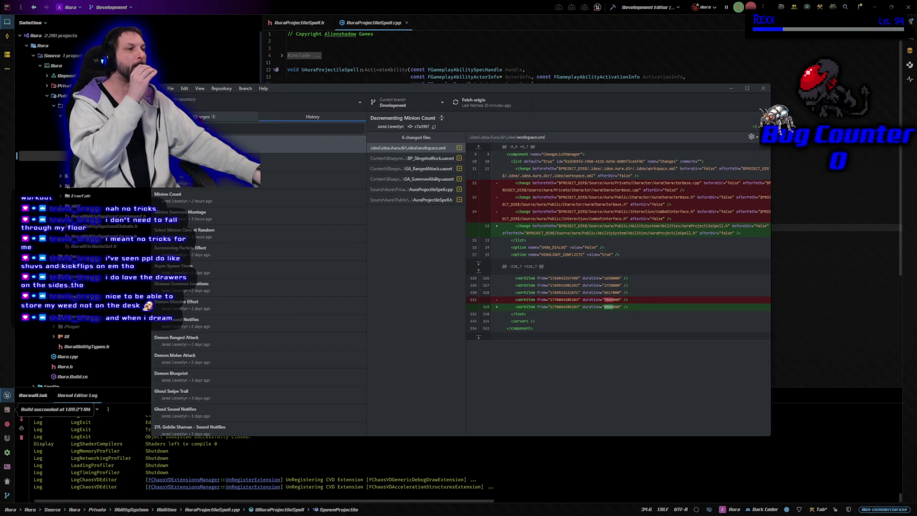
pyautogui.click(239, 117)
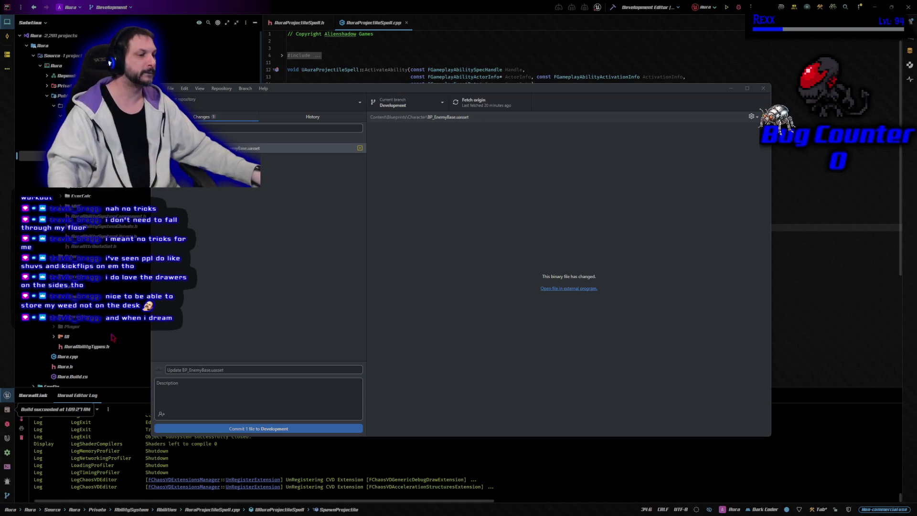
pyautogui.click(208, 371)
pyautogui.write('Added Juice with Tweening')
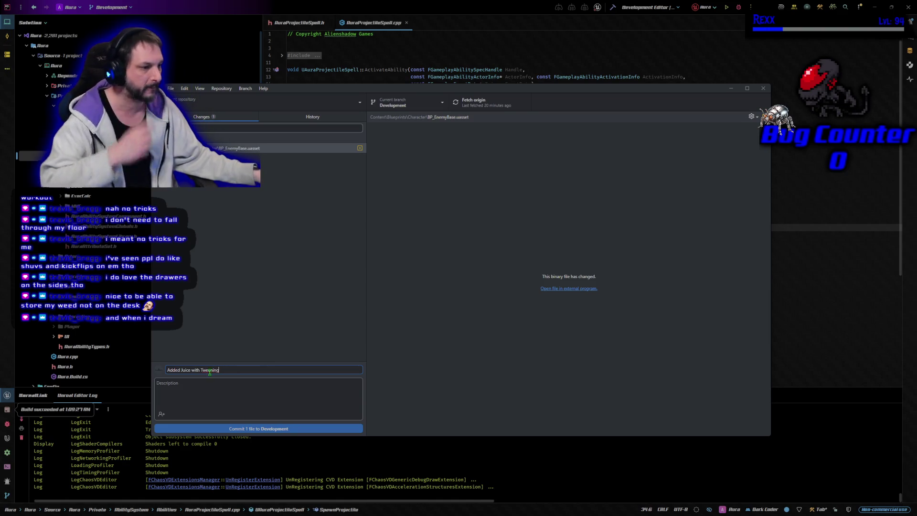
pyautogui.click(254, 428)
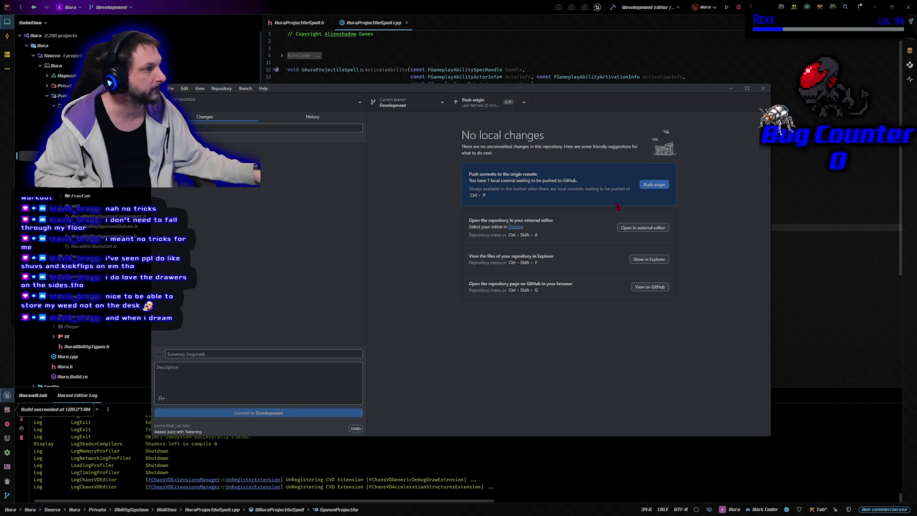
pyautogui.click(661, 186)
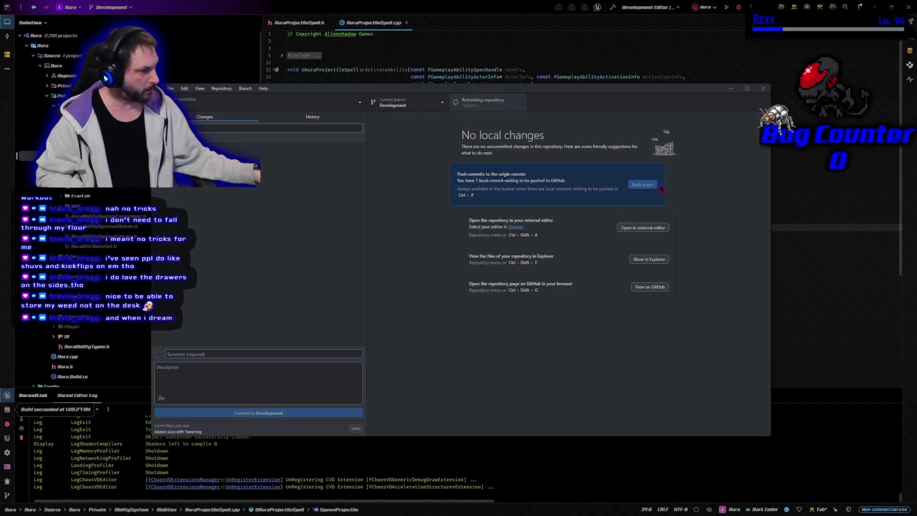
pyautogui.click(762, 91)
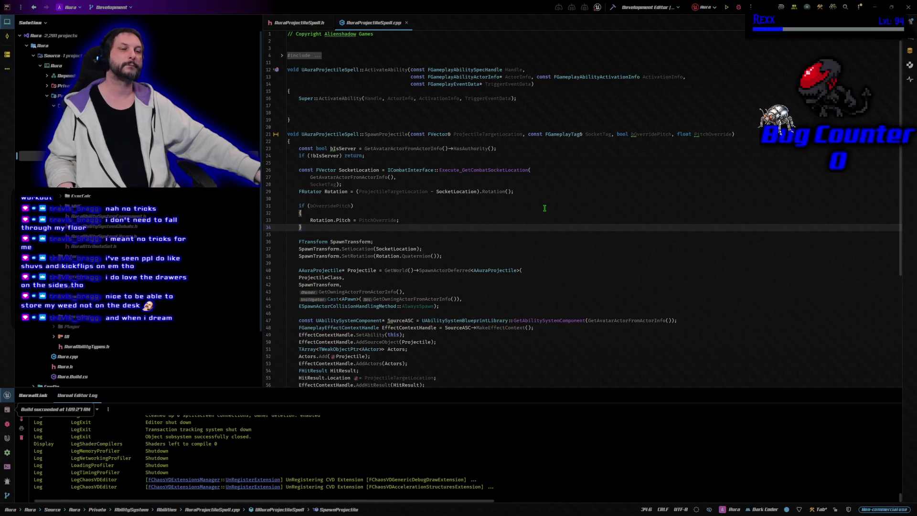
# Close AuraProjectileSpell.h and AuraProjectileSpell.cpp, and collapse the tree back to AbilitySystem
pyautogui.scroll(-4, 544, 208)
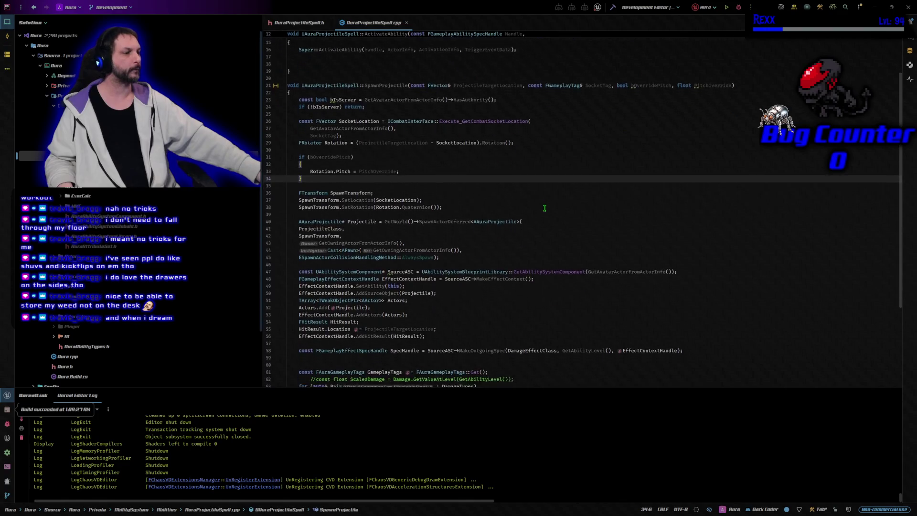
pyautogui.scroll(-4, 544, 209)
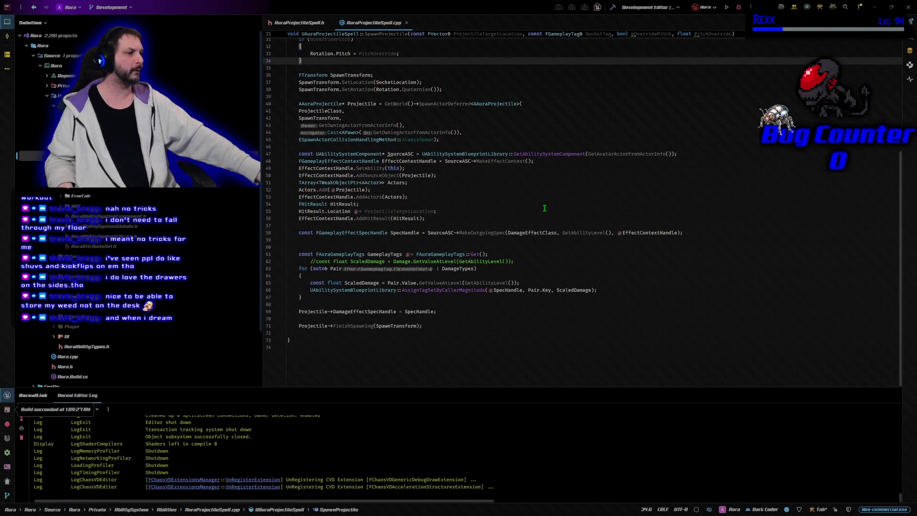
pyautogui.scroll(1, 544, 208)
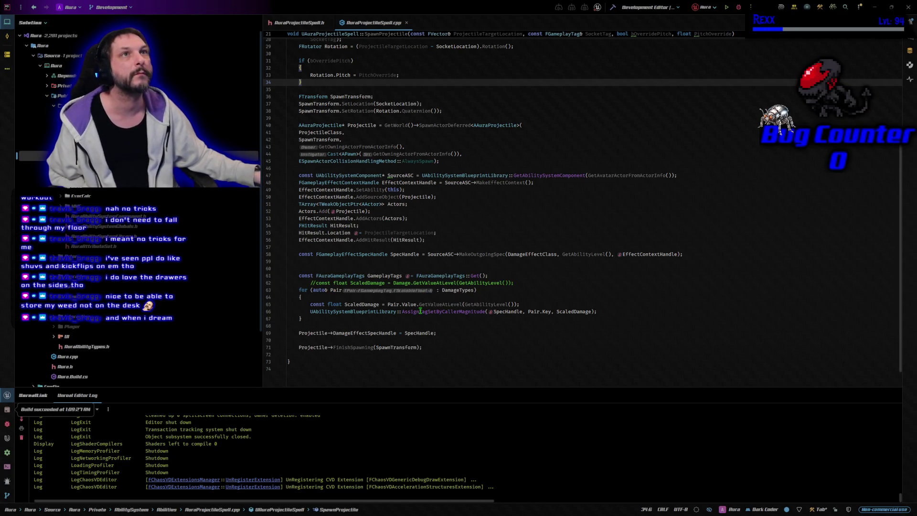
pyautogui.middleClick(307, 29)
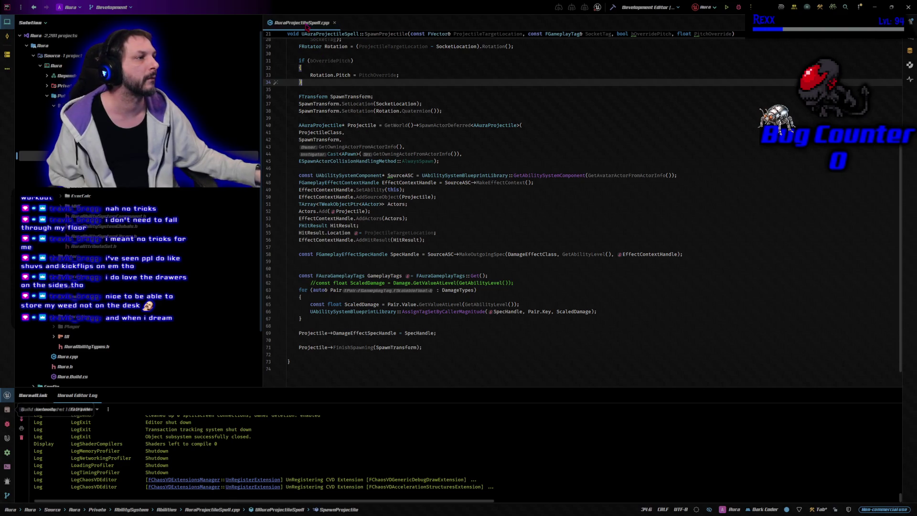
pyautogui.middleClick(308, 29)
pyautogui.press('Left')
pyautogui.press('Left')
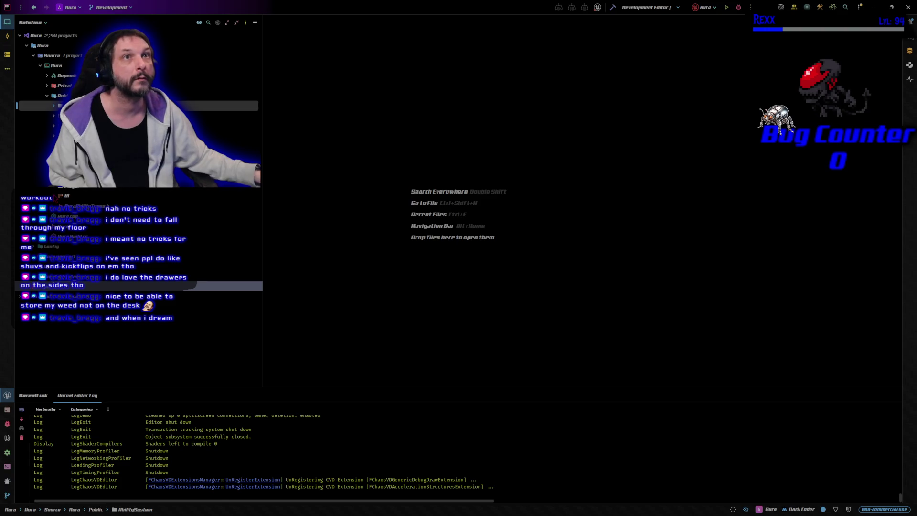
# Open ExecCalc_Damage.cpp at the SetByCaller damage loop (line 111), then launch the editor under the debugger
pyautogui.press('Right')
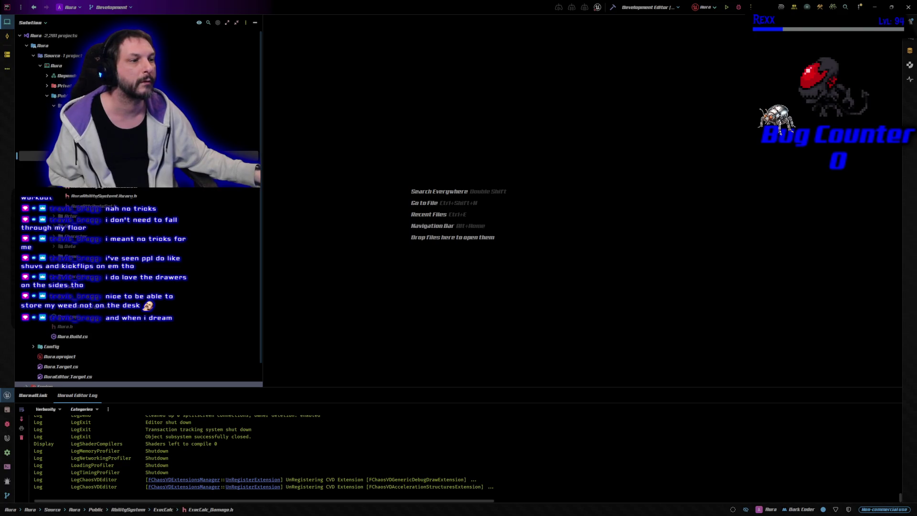
pyautogui.hotkey('alt', 'o')
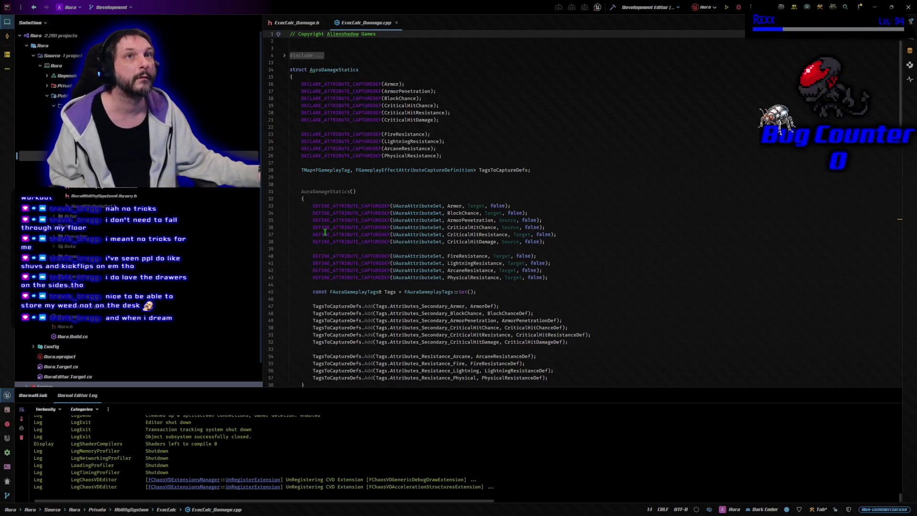
pyautogui.scroll(-10, 454, 313)
pyautogui.scroll(-10, 455, 314)
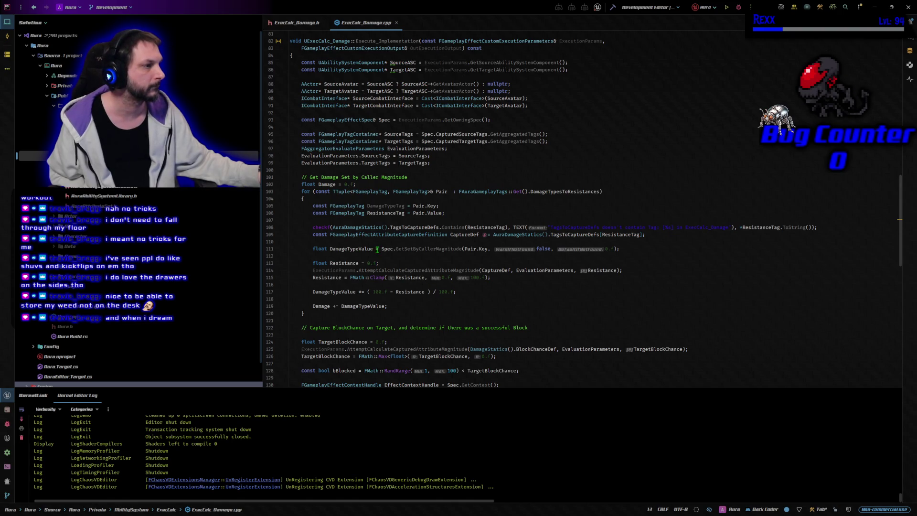
pyautogui.click(615, 249)
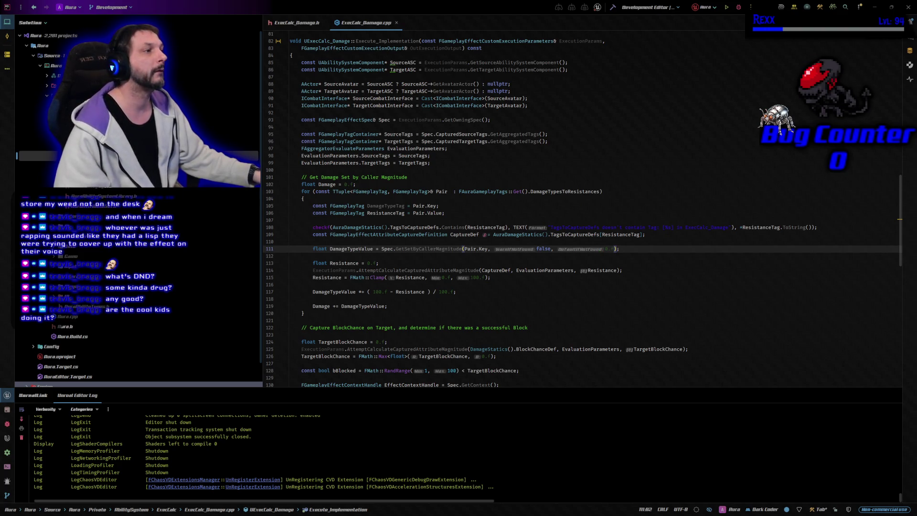
pyautogui.click(739, 7)
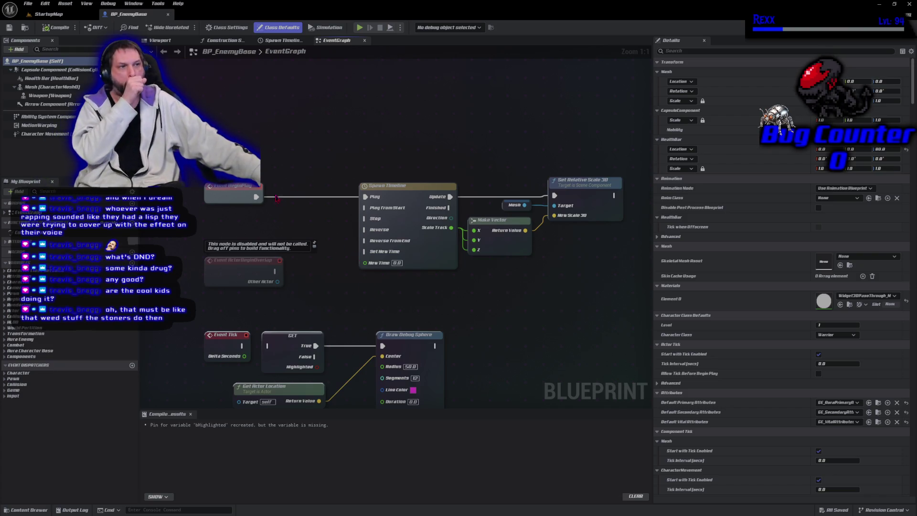
# Close BP_EnemyBase and play-test StartupMap, running the character north and east past the wall
pyautogui.middleClick(110, 17)
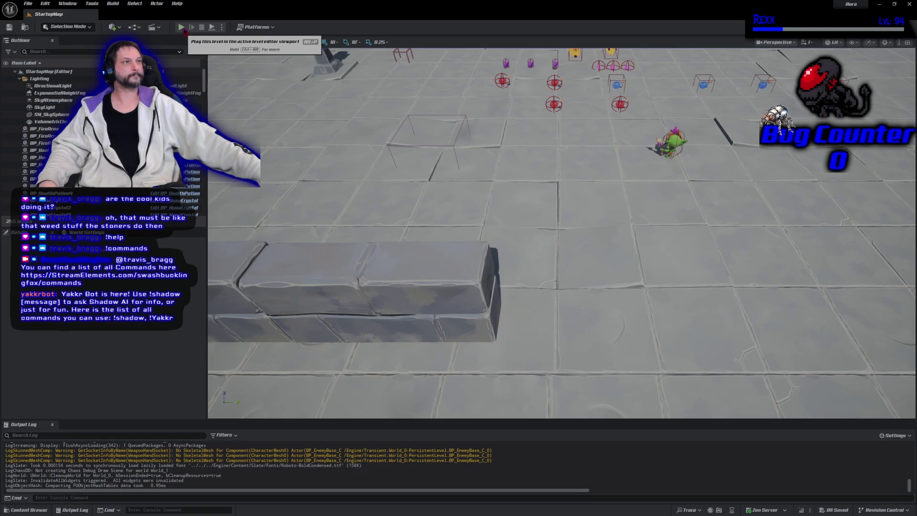
pyautogui.hotkey('alt', 'p')
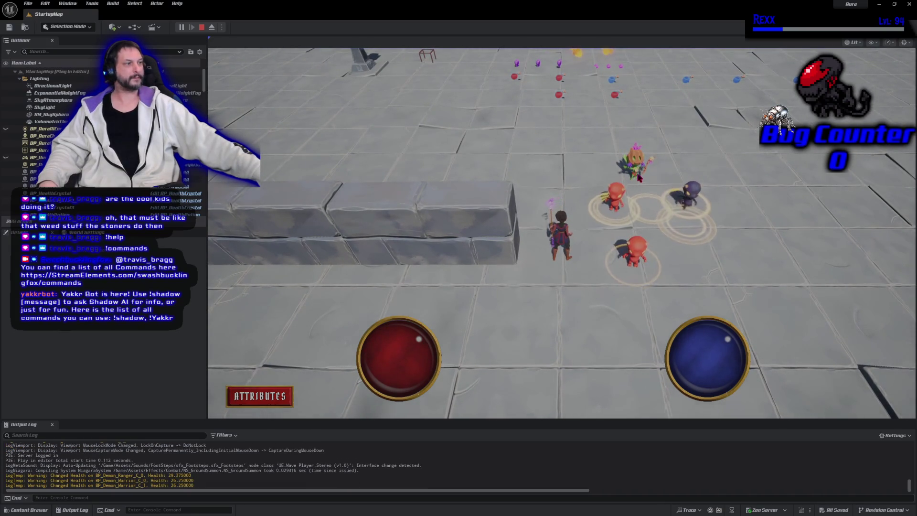
pyautogui.click(639, 174)
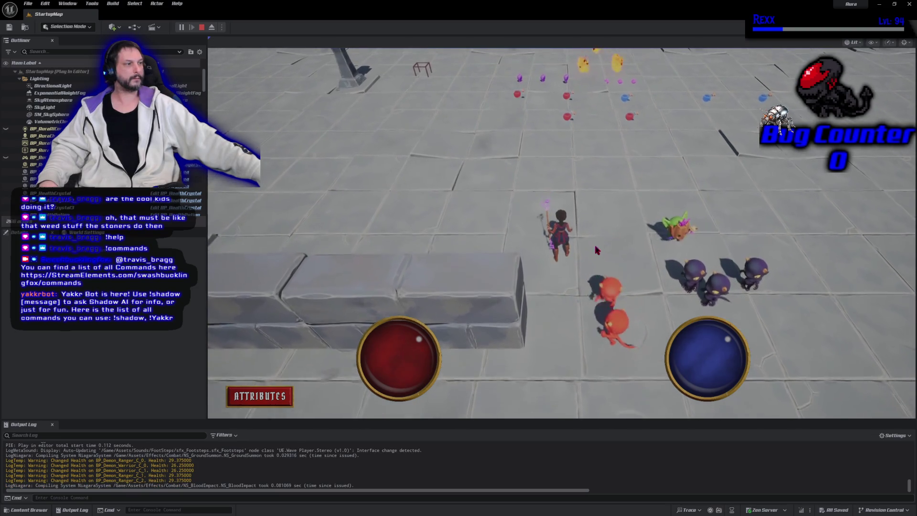
pyautogui.click(613, 267)
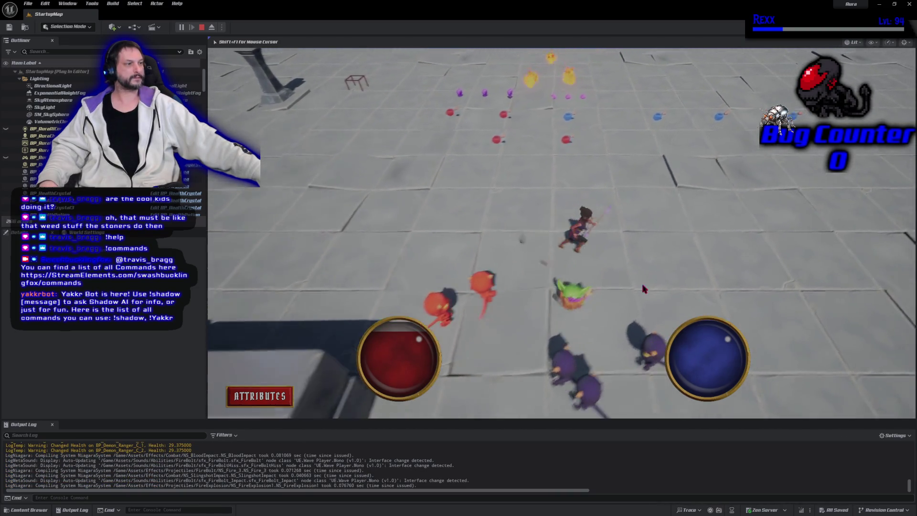
pyautogui.press('Escape')
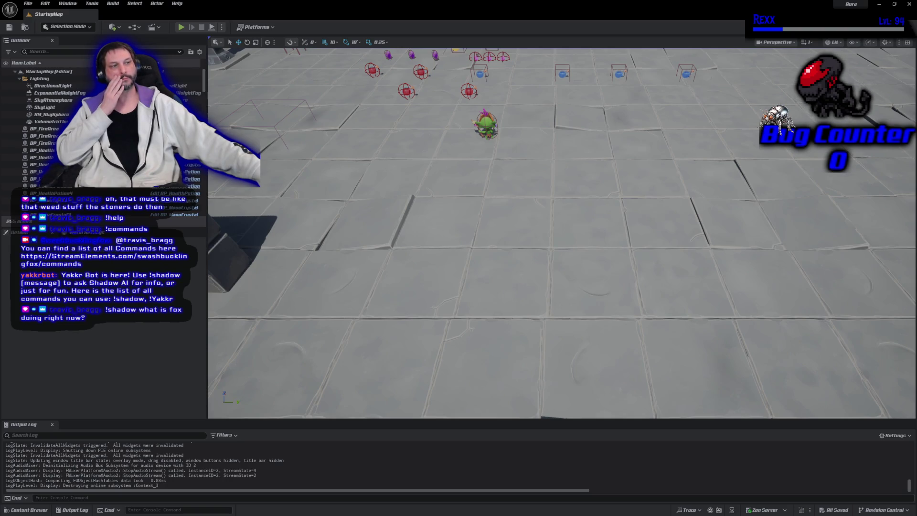
# Open GA_RangedAttack from Blueprints/AbilitySystem/Enemy/Abilities in the Content Drawer
pyautogui.click(29, 509)
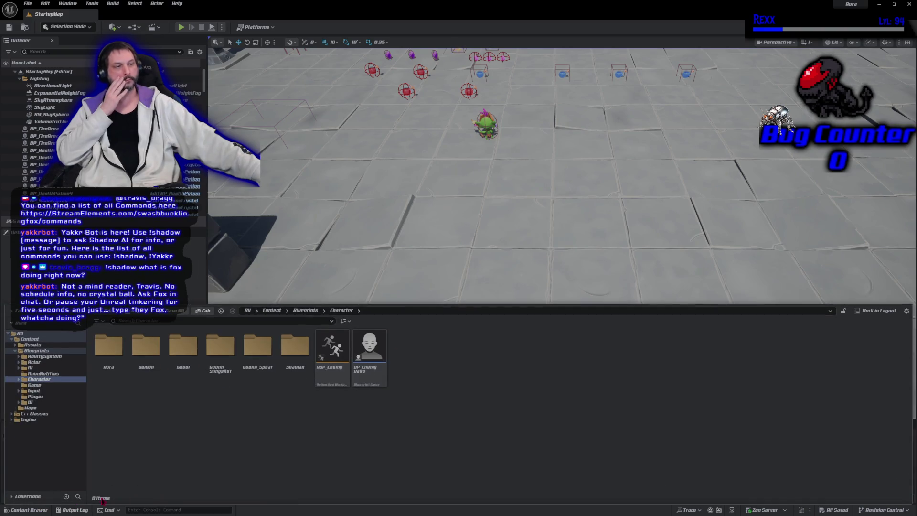
pyautogui.click(44, 356)
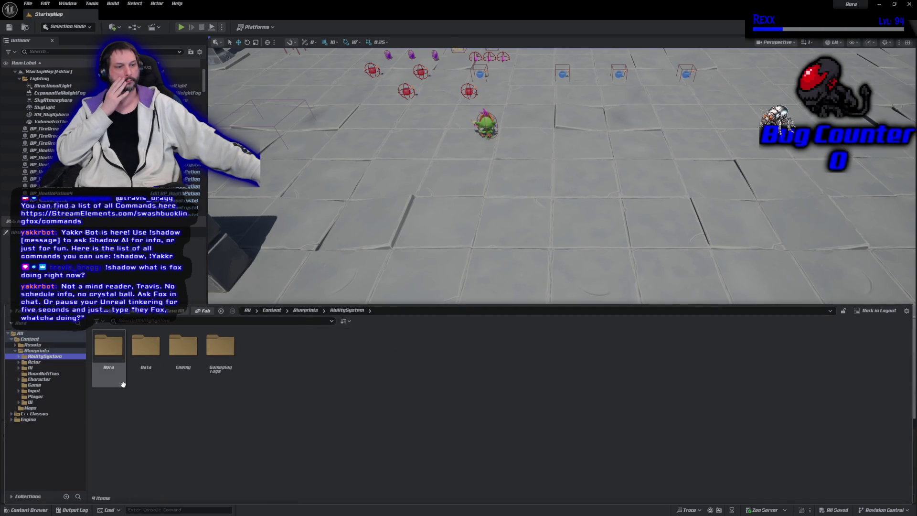
pyautogui.doubleClick(184, 374)
pyautogui.doubleClick(116, 374)
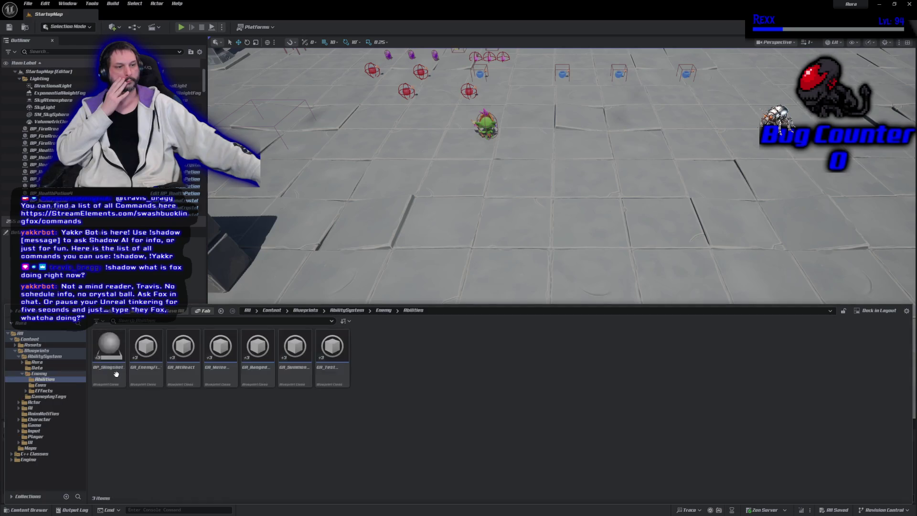
pyautogui.doubleClick(258, 348)
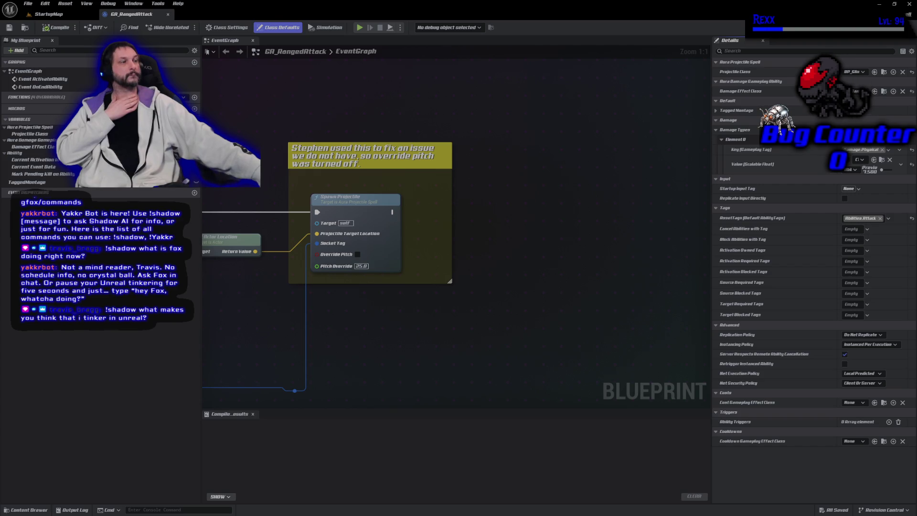
# Promote the Spawn Projectile's Override Pitch and Pitch Override inputs to variables
pyautogui.moveTo(280, 239)
pyautogui.mouseDown()
pyautogui.moveTo(414, 190)
pyautogui.moveTo(416, 231)
pyautogui.moveTo(396, 231)
pyautogui.mouseUp()
pyautogui.click(420, 256)
pyautogui.click(384, 247)
pyautogui.moveTo(393, 231); pyautogui.dragTo(356, 221)
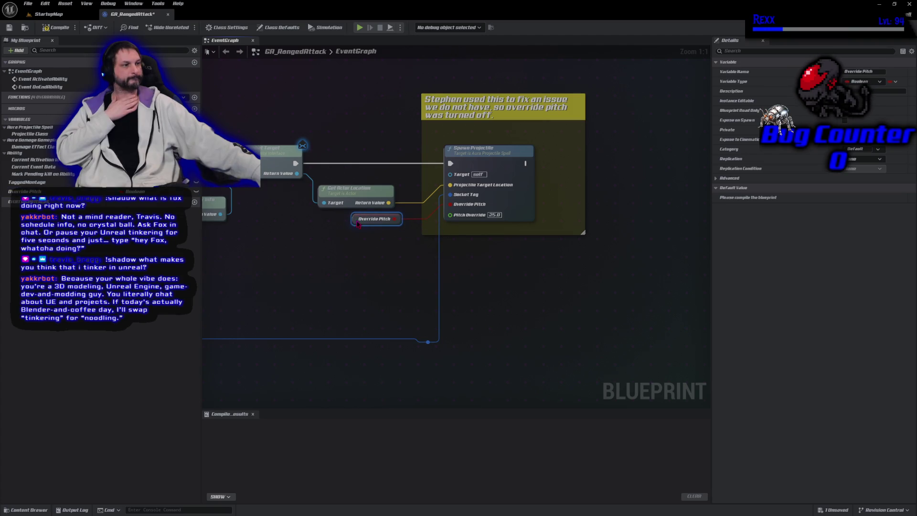
pyautogui.moveTo(449, 215)
pyautogui.mouseDown()
pyautogui.moveTo(381, 249)
pyautogui.moveTo(395, 236)
pyautogui.moveTo(352, 236)
pyautogui.mouseUp()
pyautogui.click(407, 263)
# Compile GA_RangedAttack and save all changes
pyautogui.click(56, 27)
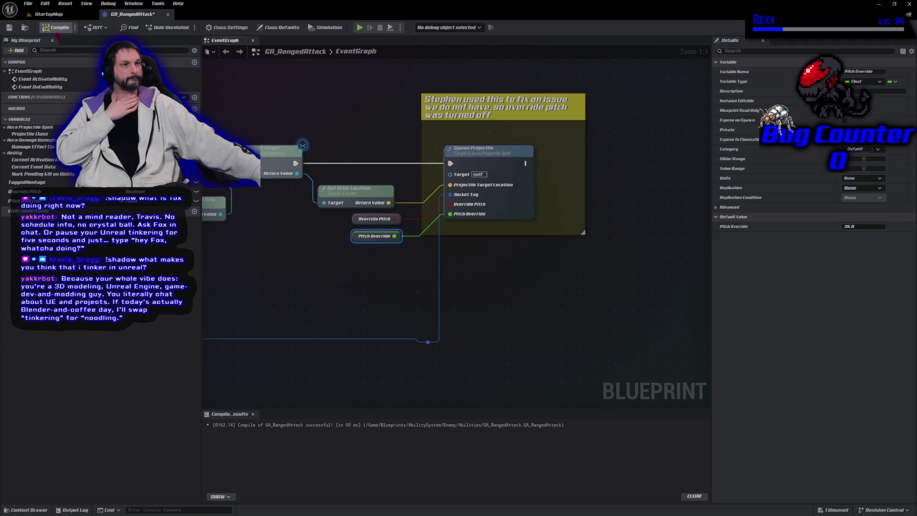
pyautogui.click(28, 4)
pyautogui.click(55, 53)
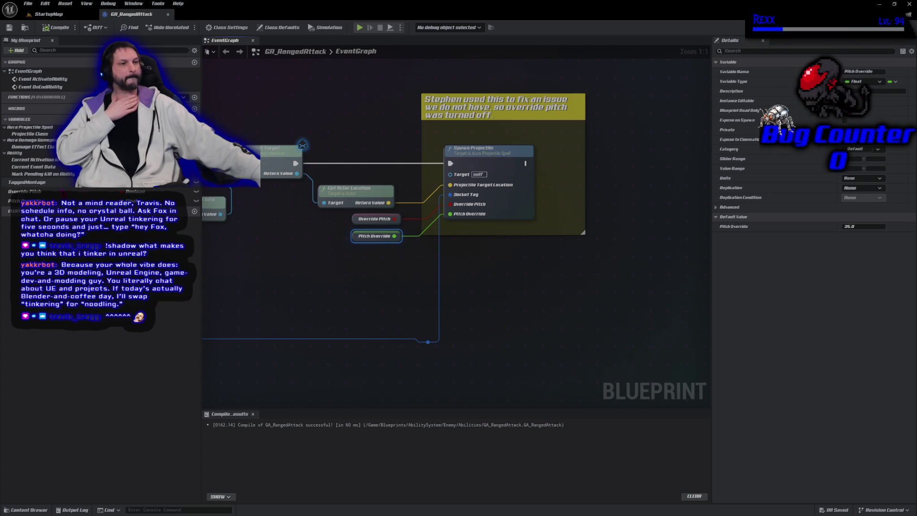
# Rename the variables to Should Override Pitch and Should Pitch Override, then compile and save
pyautogui.click(26, 191)
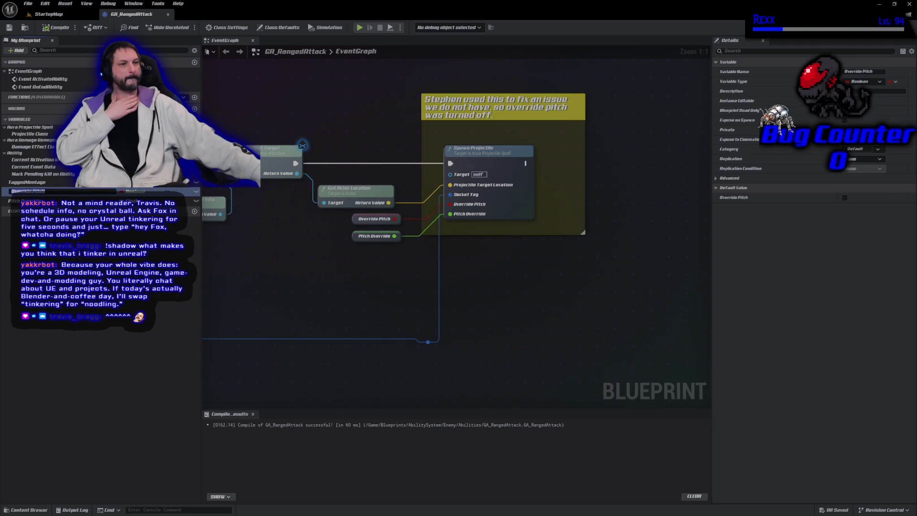
pyautogui.press('Home')
pyautogui.write('Should')
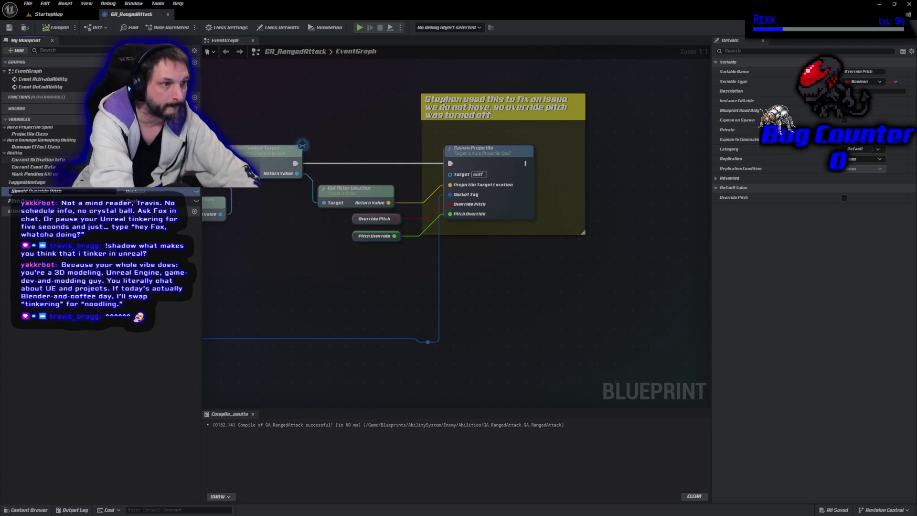
pyautogui.press('Return')
pyautogui.press('Down')
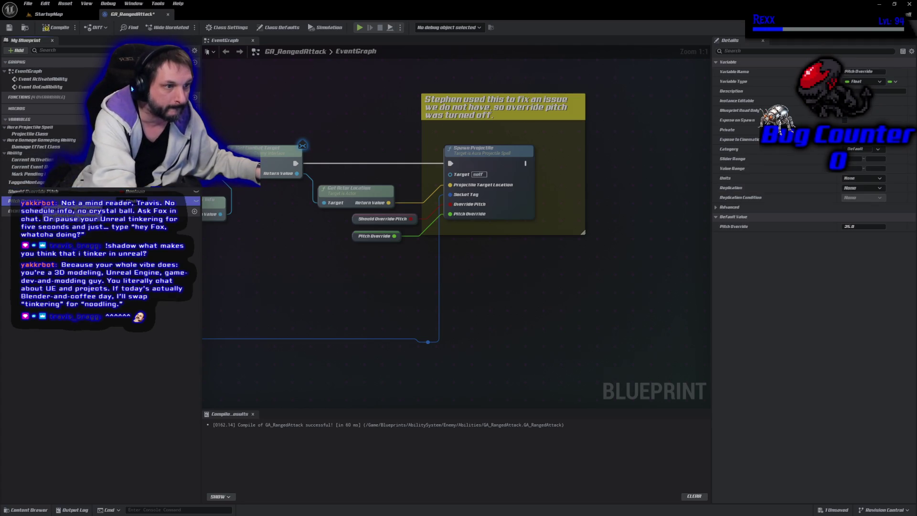
pyautogui.press('F2')
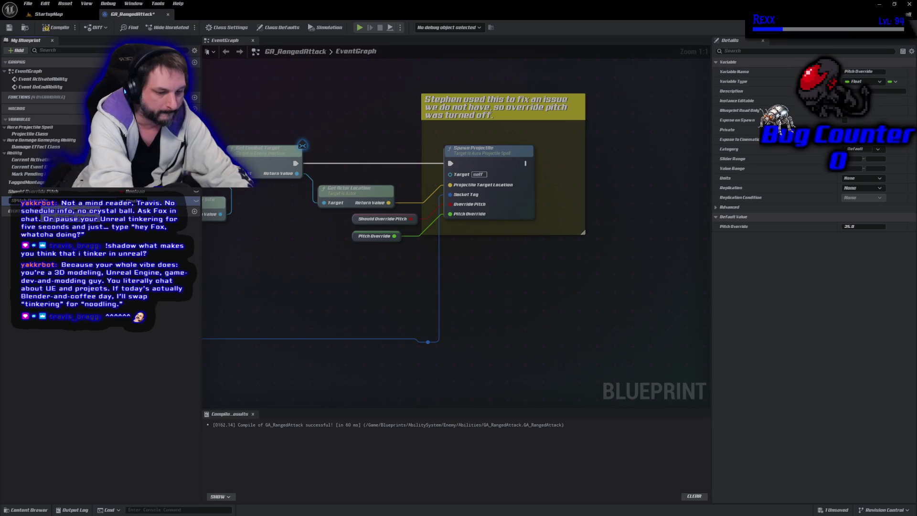
pyautogui.press('Return')
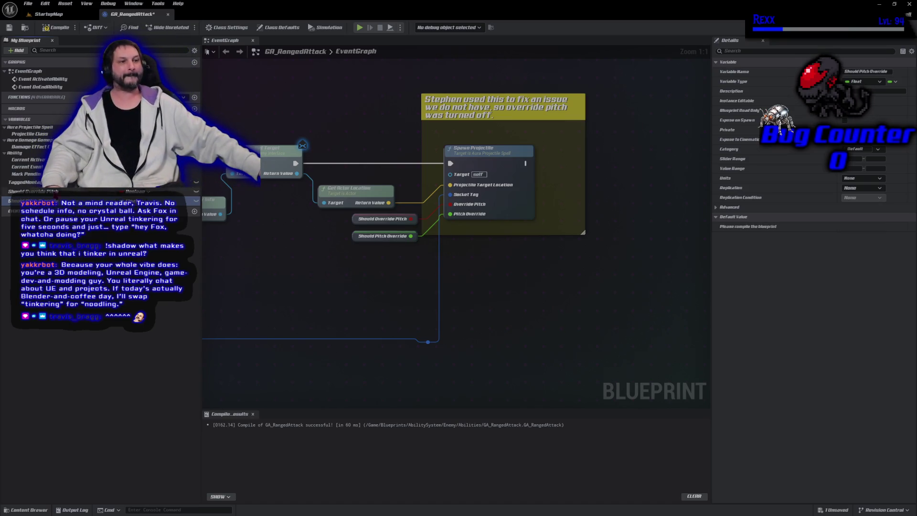
pyautogui.click(56, 27)
pyautogui.click(9, 27)
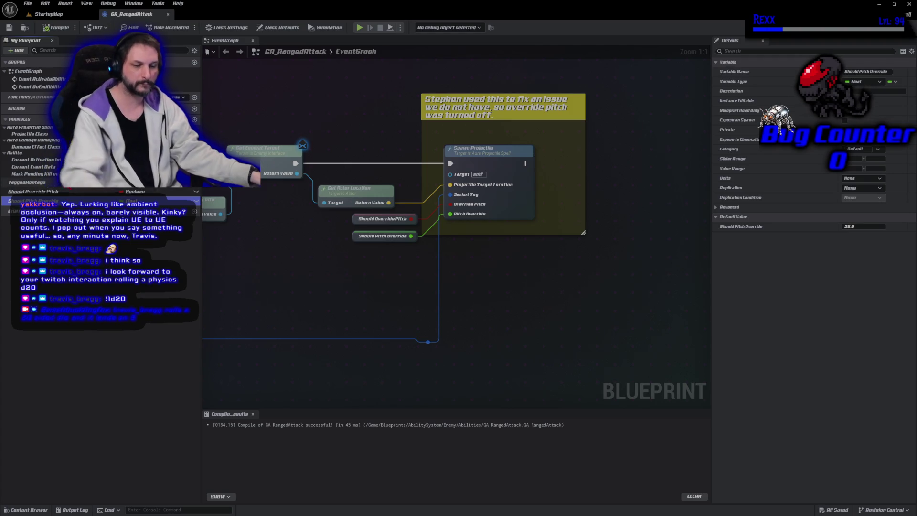
# Rename the variable back to Pitch Override, then recompile and save GA_RangedAttack
pyautogui.hotkey('ctrl', 'BackSpace')
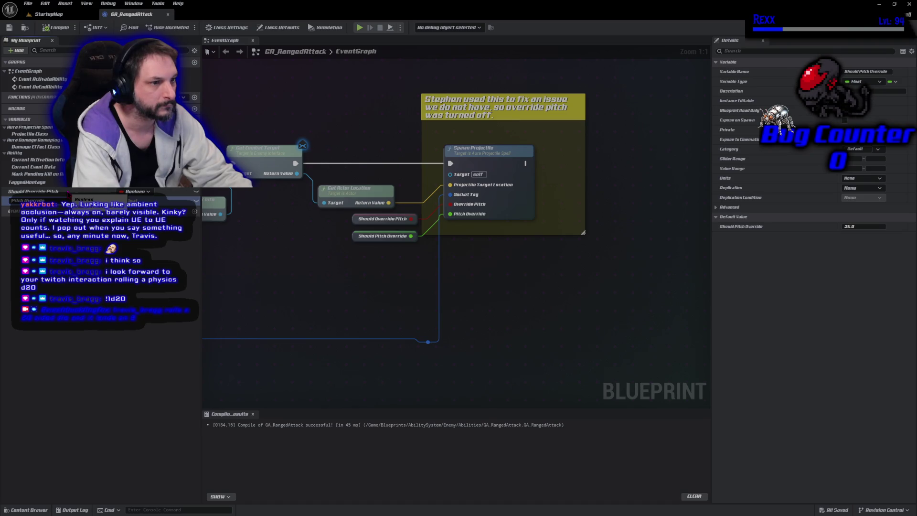
pyautogui.press('Return')
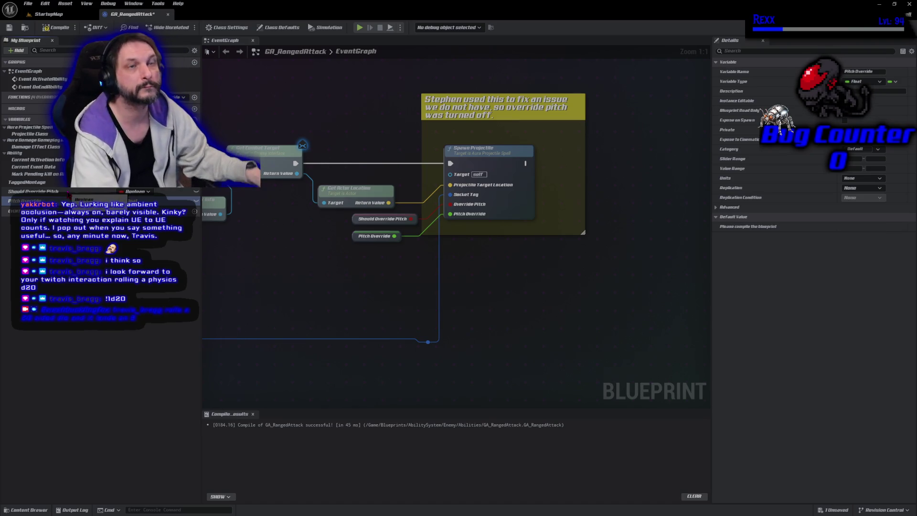
pyautogui.click(51, 30)
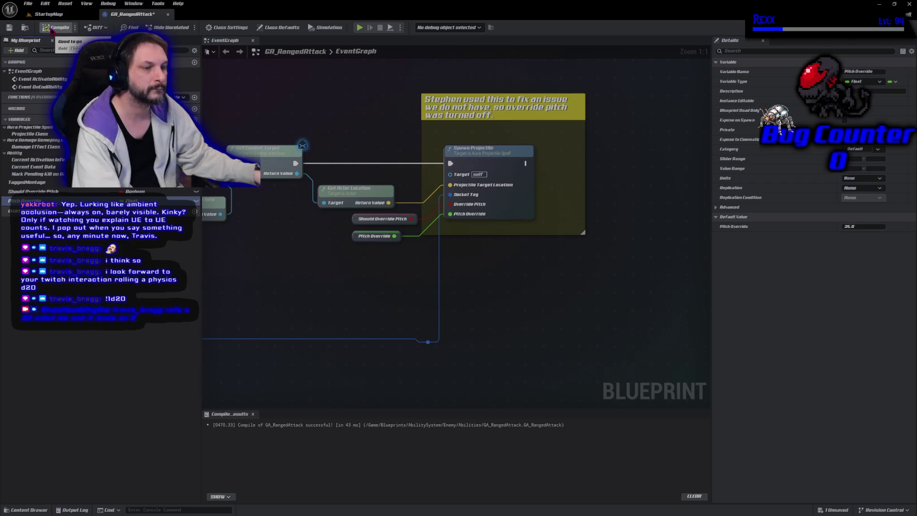
pyautogui.hotkey('ctrl', 's')
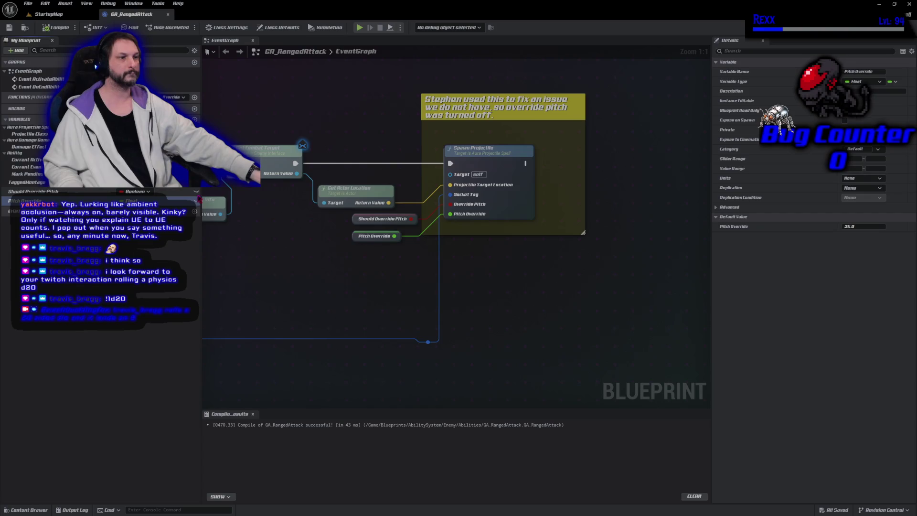
pyautogui.click(196, 192)
pyautogui.click(48, 29)
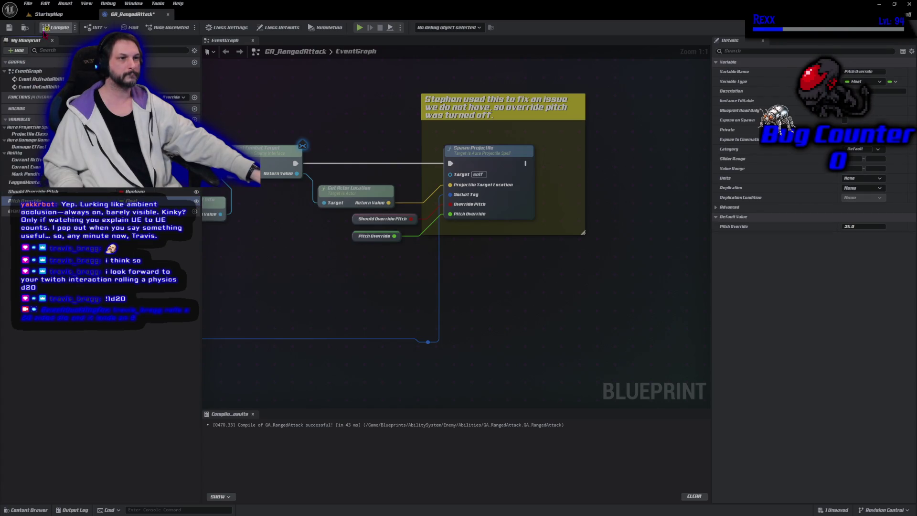
pyautogui.hotkey('ctrl', 's')
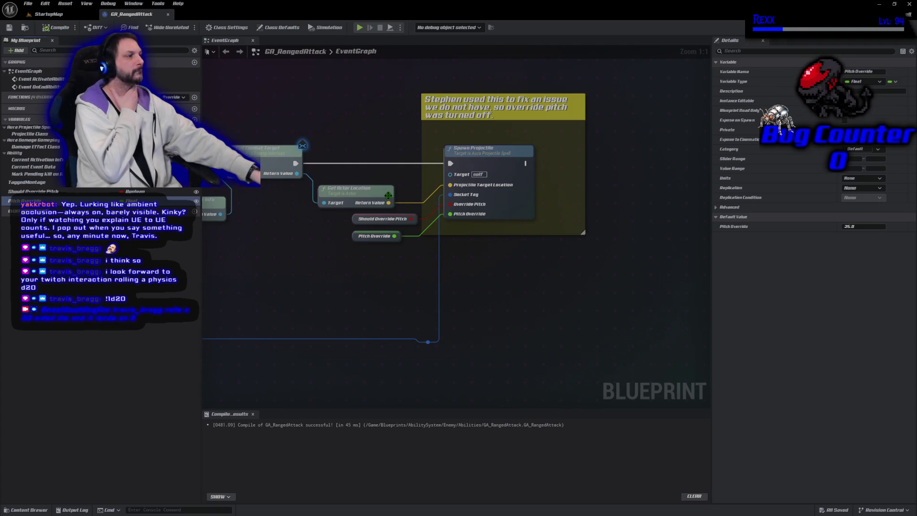
# Check the Should Override Pitch and Pitch Override defaults, then return to StartupMap
pyautogui.click(34, 191)
pyautogui.click(5, 201)
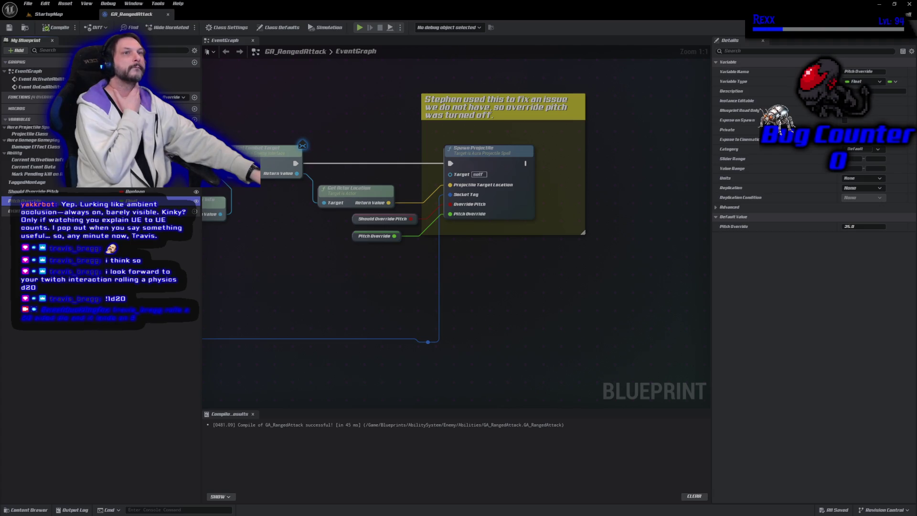
pyautogui.click(41, 14)
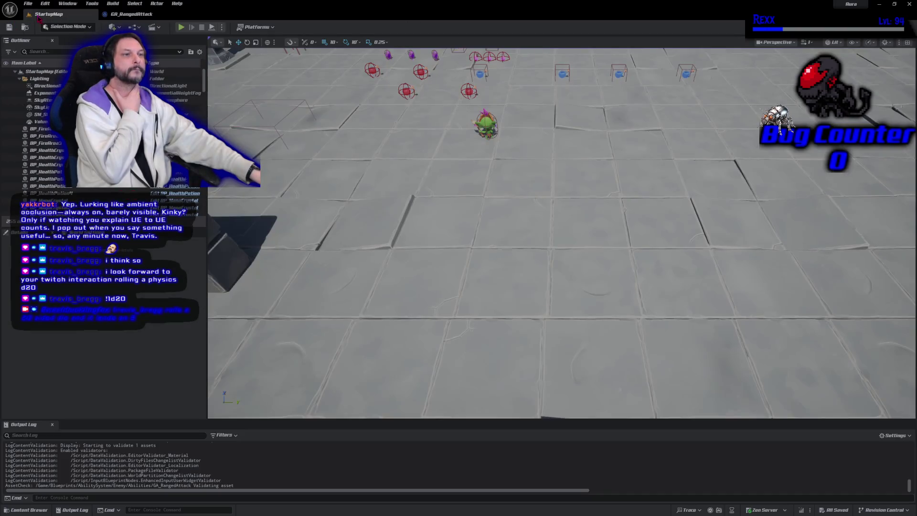
pyautogui.hotkey('alt', 'p')
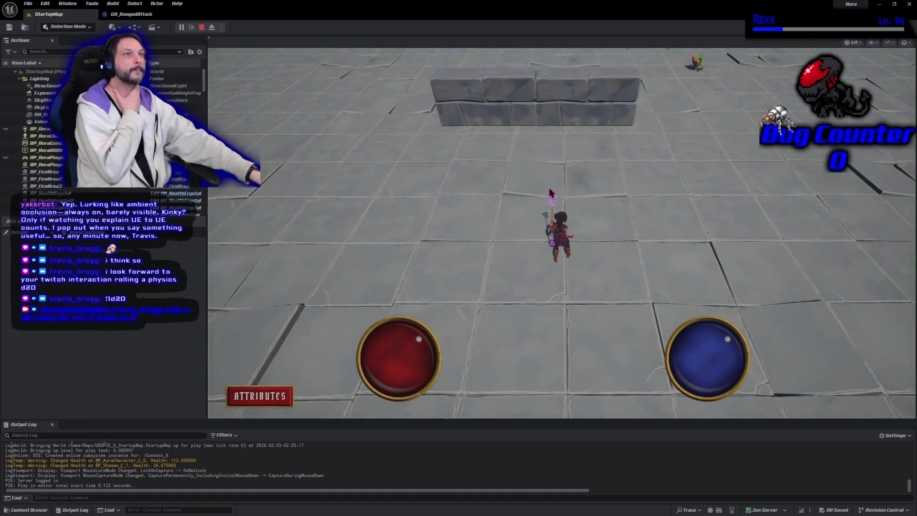
pyautogui.moveTo(700, 254)
pyautogui.mouseDown()
pyautogui.moveTo(675, 219)
pyautogui.moveTo(592, 237)
pyautogui.mouseUp()
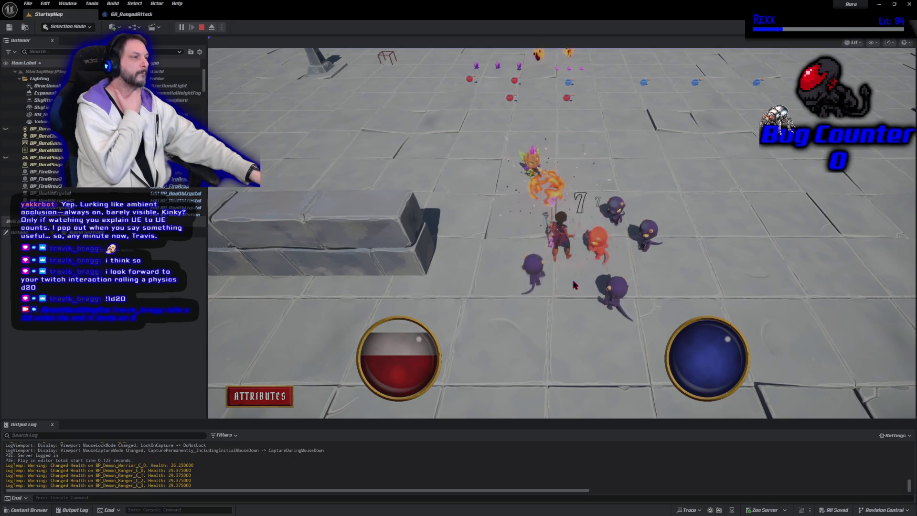
pyautogui.click(519, 231)
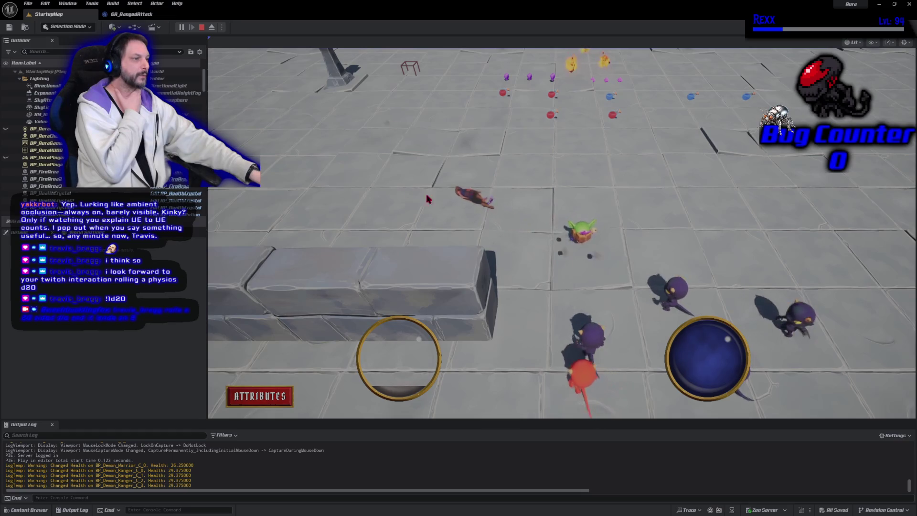
pyautogui.click(202, 28)
pyautogui.click(181, 27)
pyautogui.press('w')
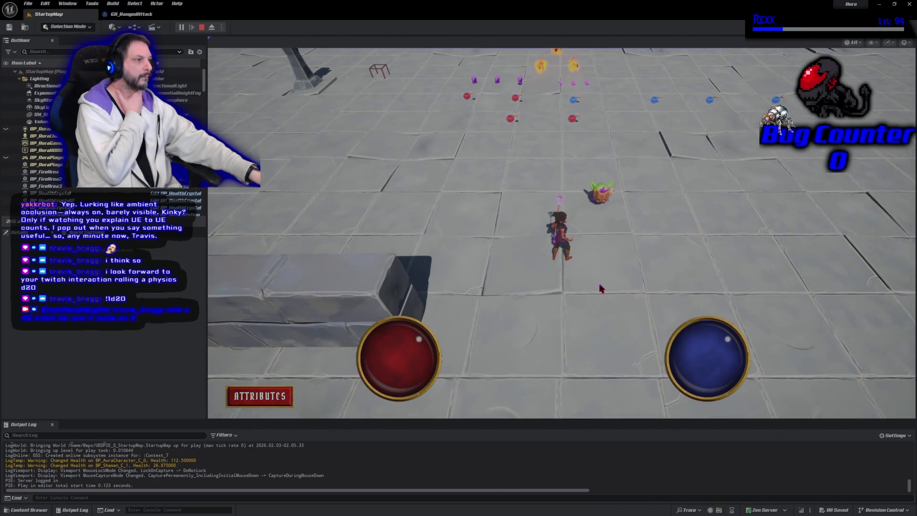
pyautogui.click(549, 290)
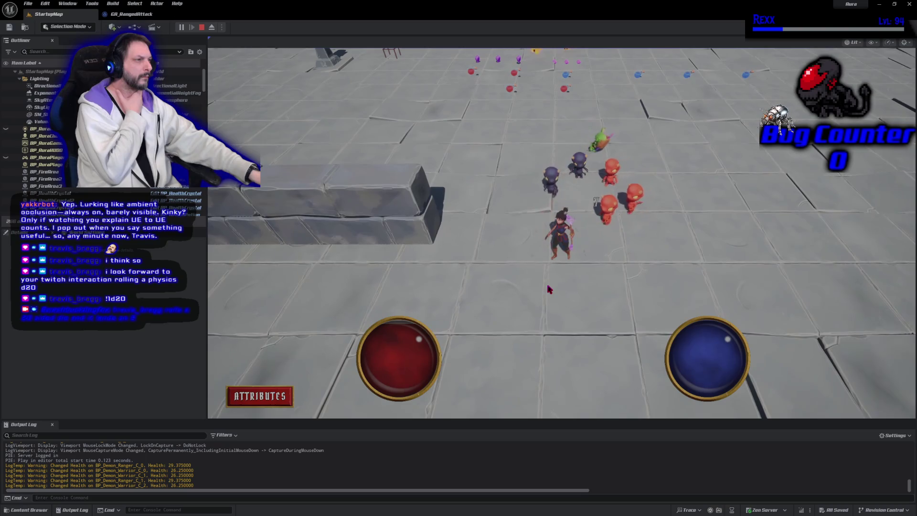
pyautogui.press('w')
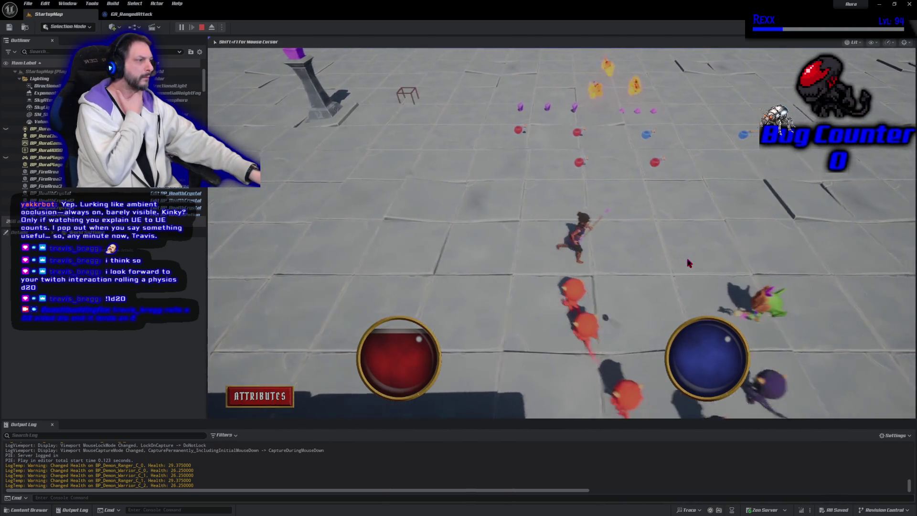
pyautogui.click(668, 262)
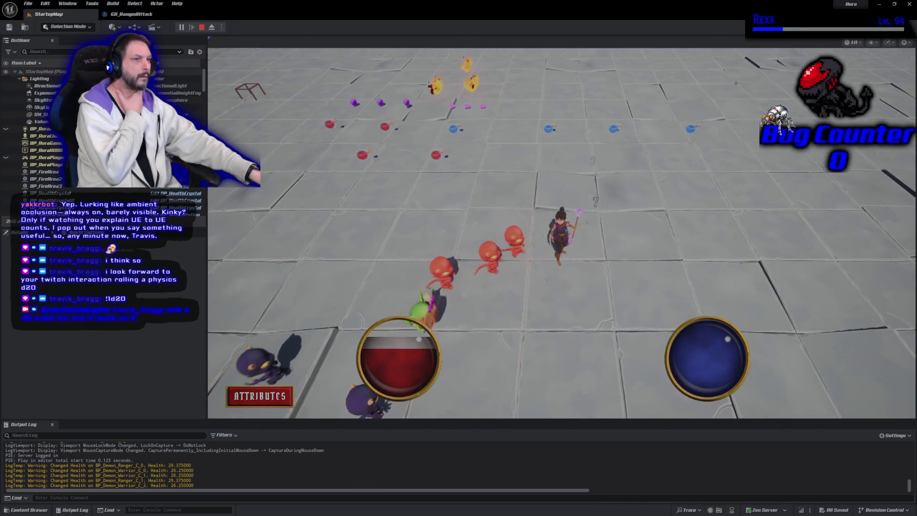
pyautogui.click(203, 27)
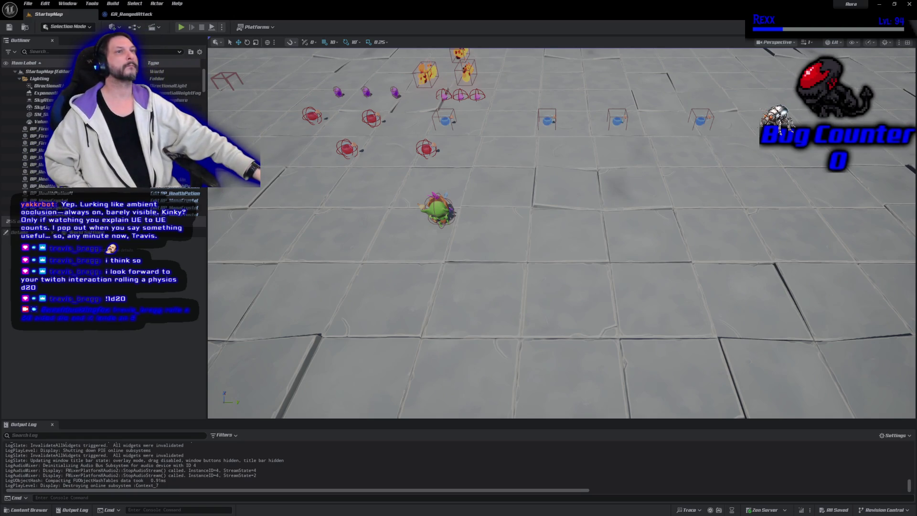
# Play-test StartupMap, walking the character toward the wall and back down the floor
pyautogui.click(181, 27)
pyautogui.moveTo(601, 189); pyautogui.dragTo(605, 197)
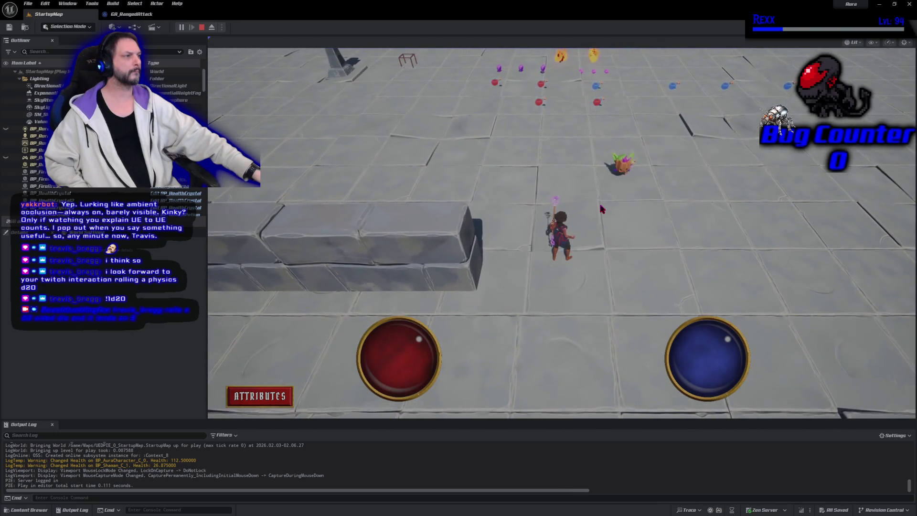
pyautogui.click(536, 321)
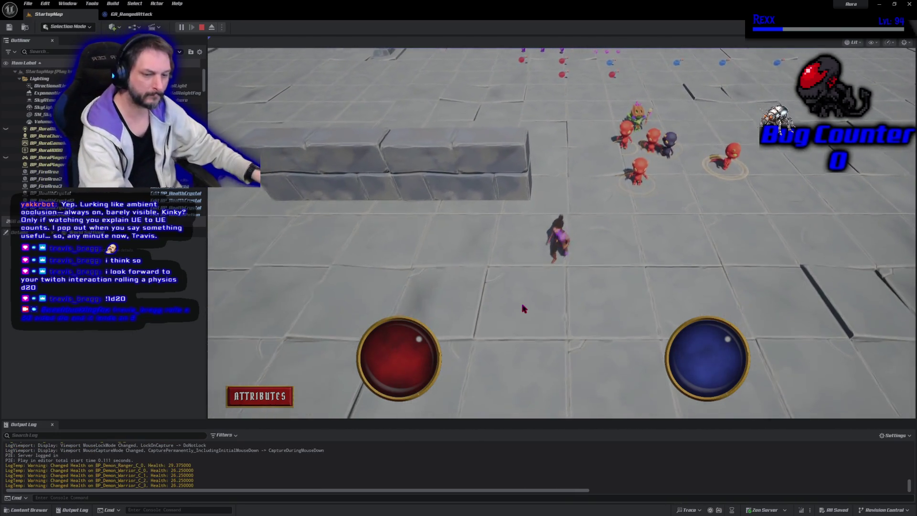
# Enter statfps for a frame-rate readout, stop the session, toggle FPS display, and play again
pyautogui.write('statfps')
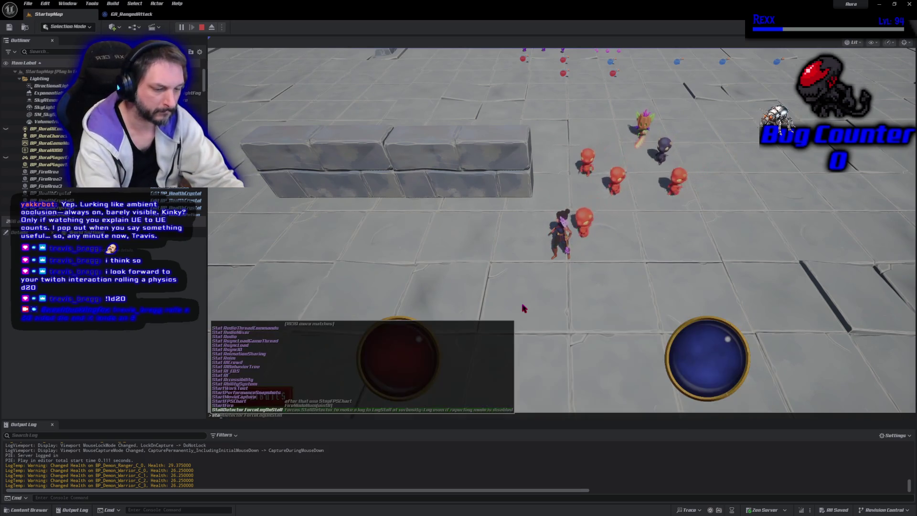
pyautogui.press('Return')
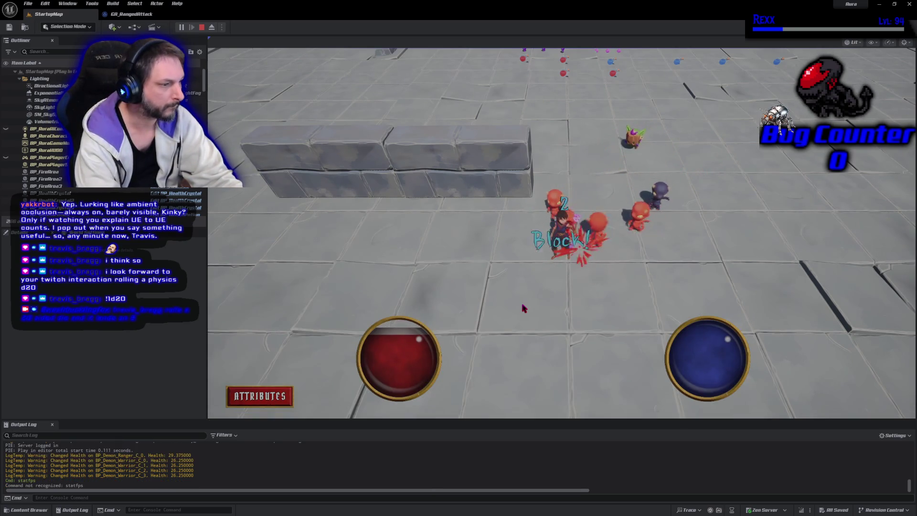
pyautogui.press('Escape')
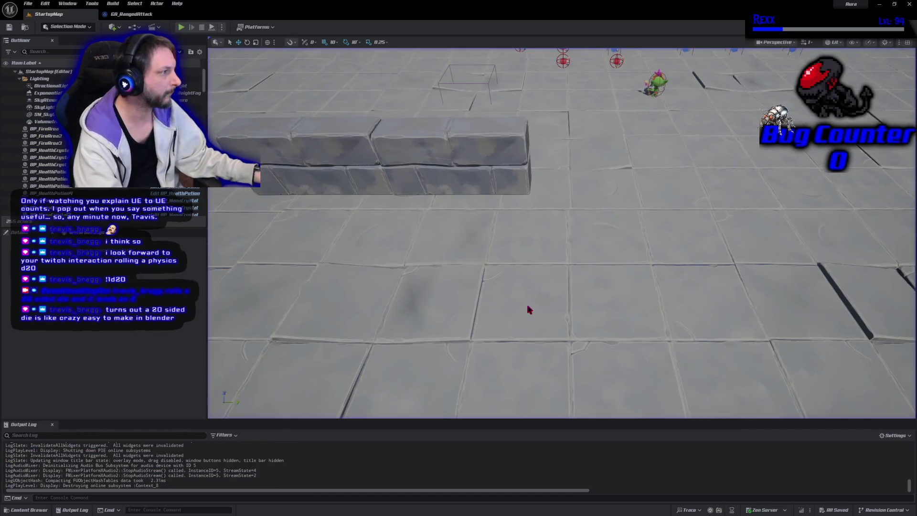
pyautogui.hotkey('ctrl', 'shift', 'h')
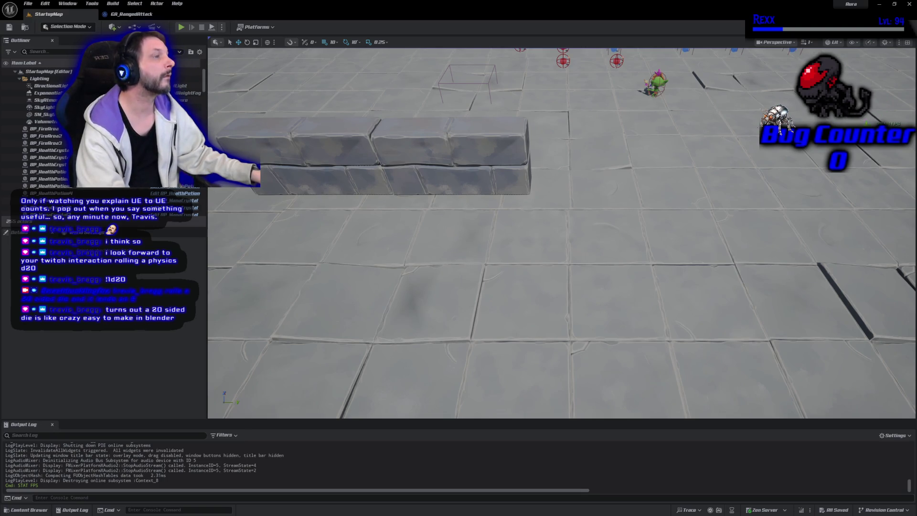
pyautogui.hotkey('alt', 'p')
pyautogui.click(635, 164)
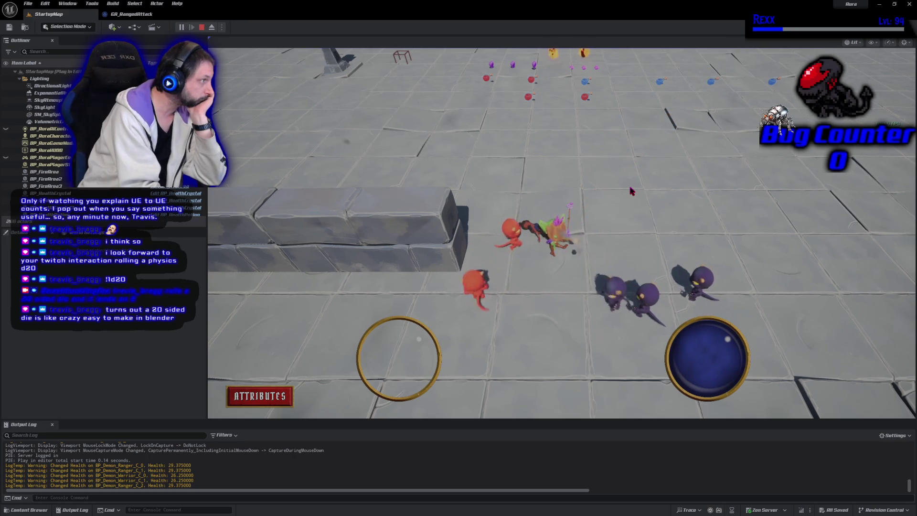
pyautogui.press('Escape')
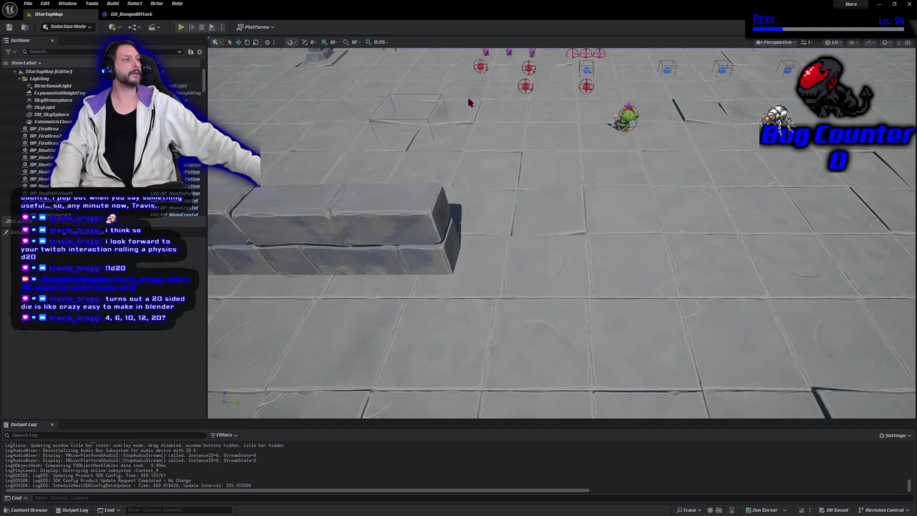
pyautogui.hotkey('alt', 'p')
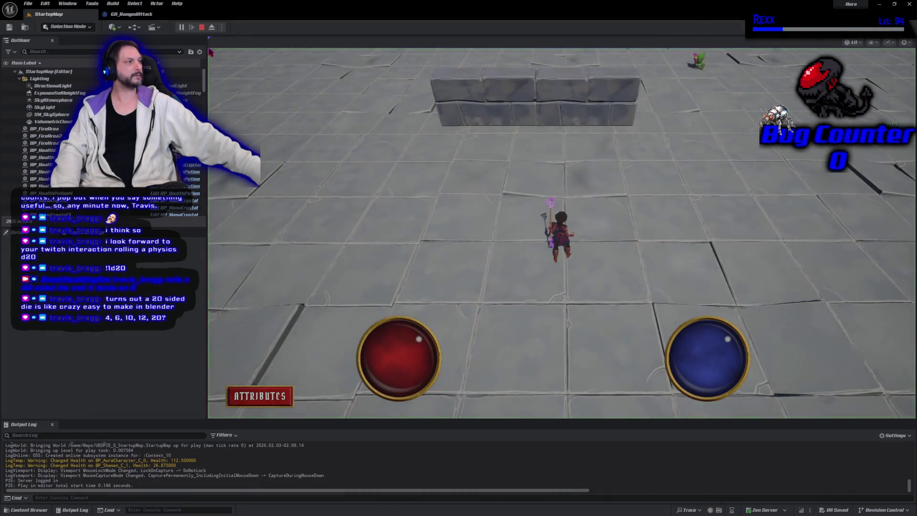
pyautogui.click(808, 147)
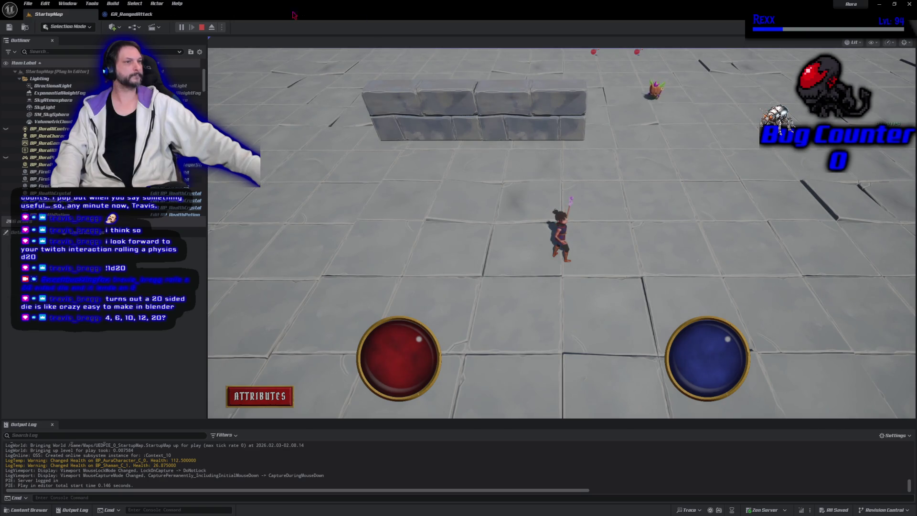
pyautogui.click(201, 27)
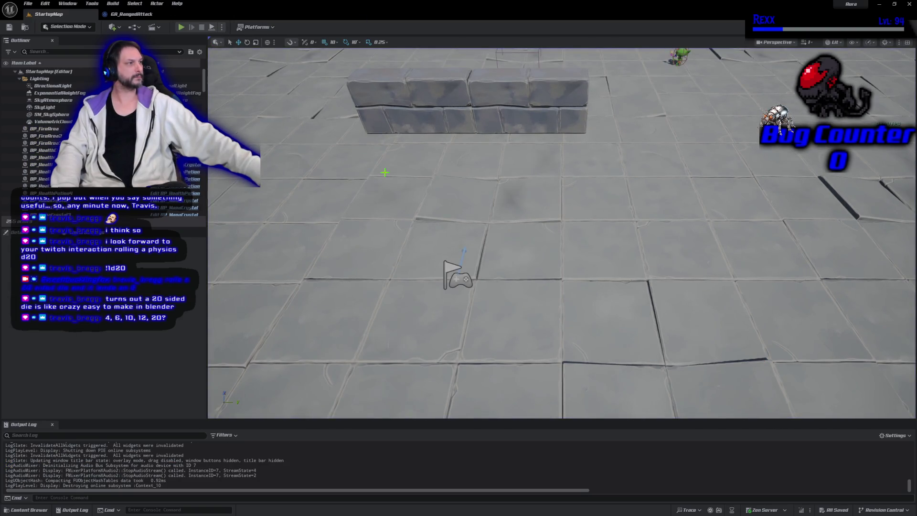
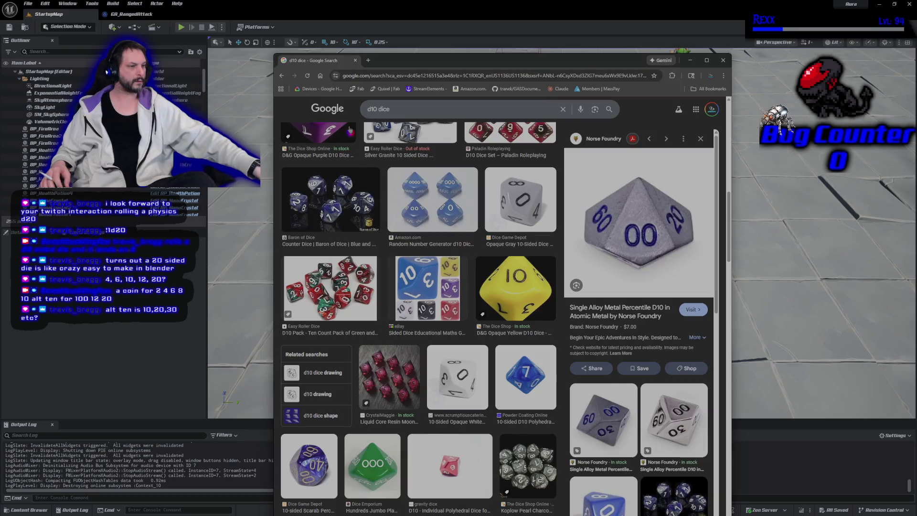
# Scroll the d10 dice image results, then leave Chrome and return to the Unreal Editor
pyautogui.scroll(-1, 297, 309)
pyautogui.scroll(-3, 298, 309)
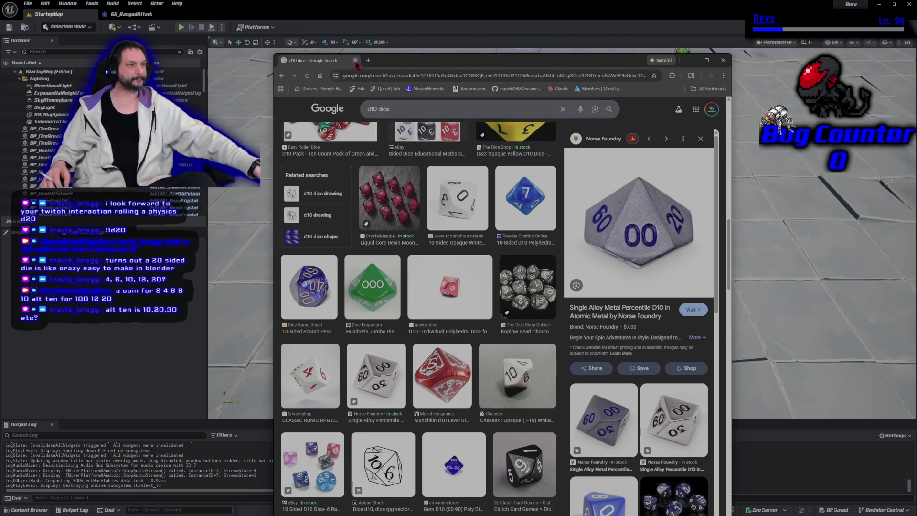
pyautogui.hotkey('alt', 'Tab')
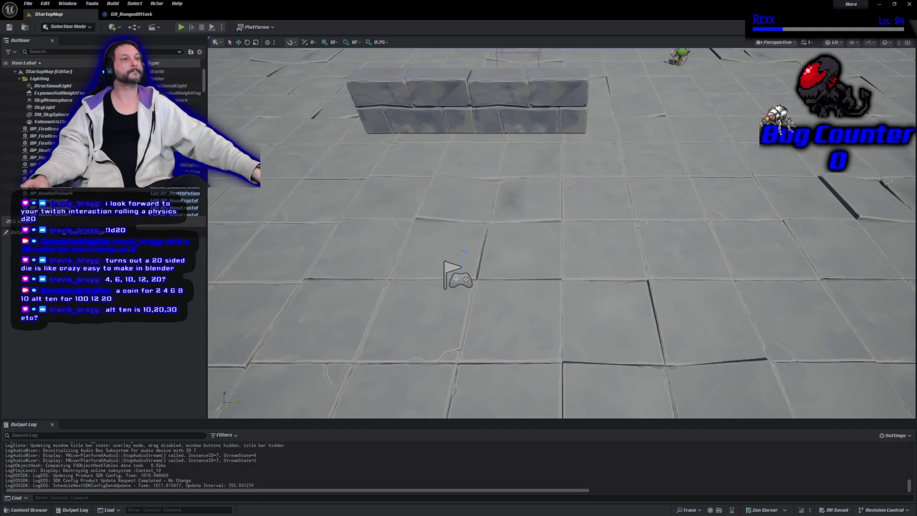
# Switch to GA_RangedAttack's event graph and pan to its Wait Gameplay Event node
pyautogui.click(131, 14)
pyautogui.moveTo(499, 353)
pyautogui.mouseDown()
pyautogui.moveTo(534, 334)
pyautogui.moveTo(554, 245)
pyautogui.mouseUp()
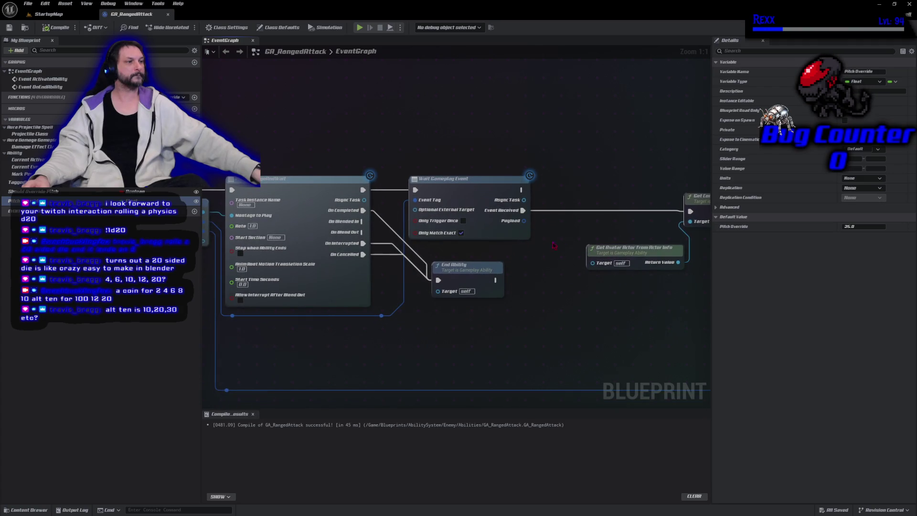
# Enable Only Trigger Once on Wait Gameplay Event, compile and save GA_RangedAttack, then return to StartupMap
pyautogui.click(463, 220)
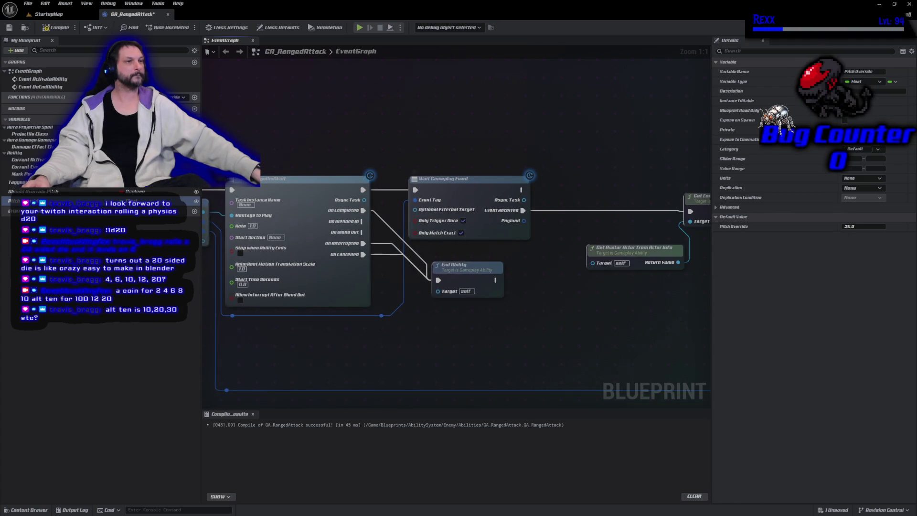
pyautogui.click(56, 27)
pyautogui.click(9, 28)
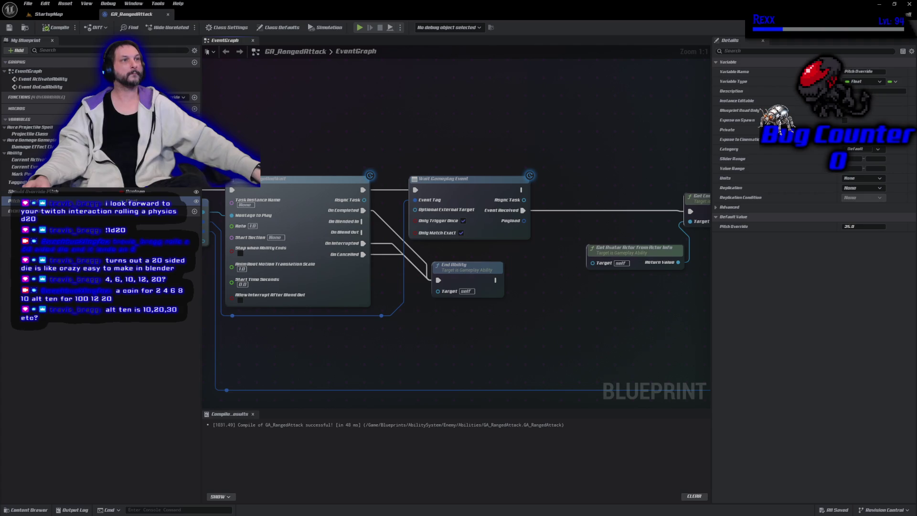
pyautogui.click(61, 15)
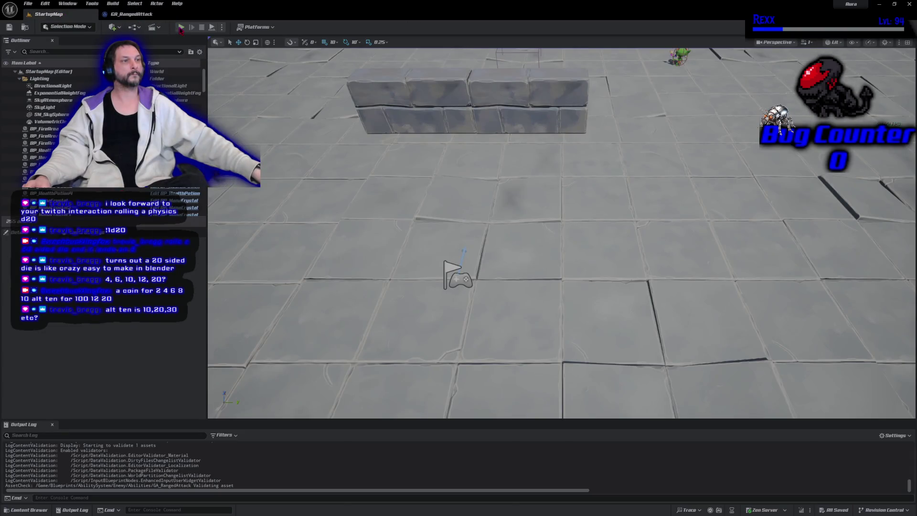
pyautogui.click(181, 29)
pyautogui.click(645, 157)
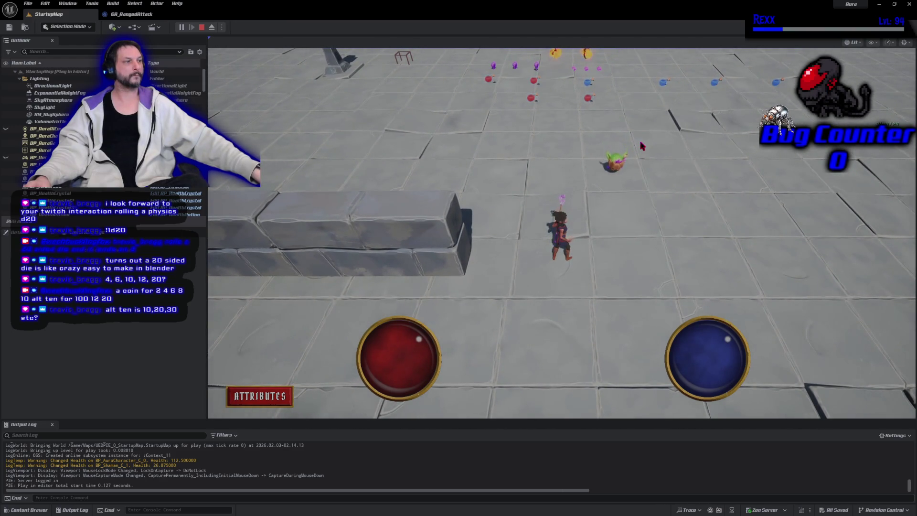
pyautogui.click(597, 268)
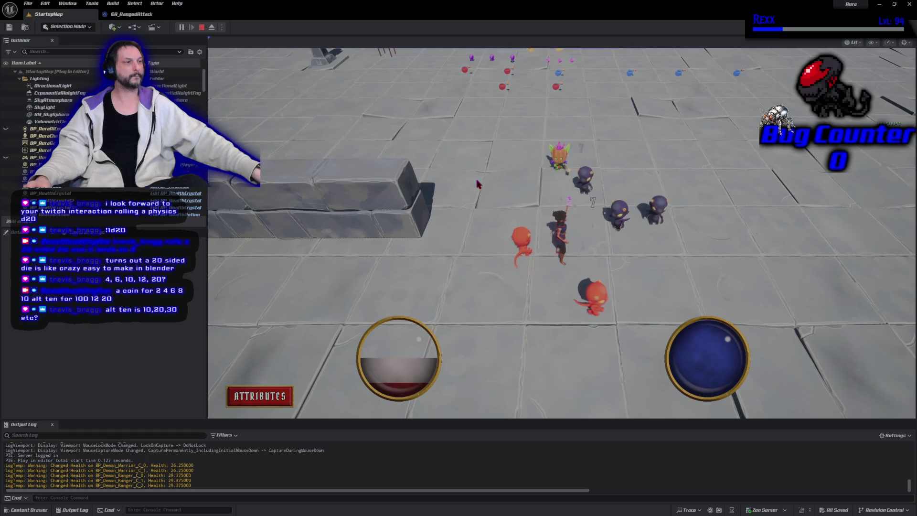
pyautogui.press('Escape')
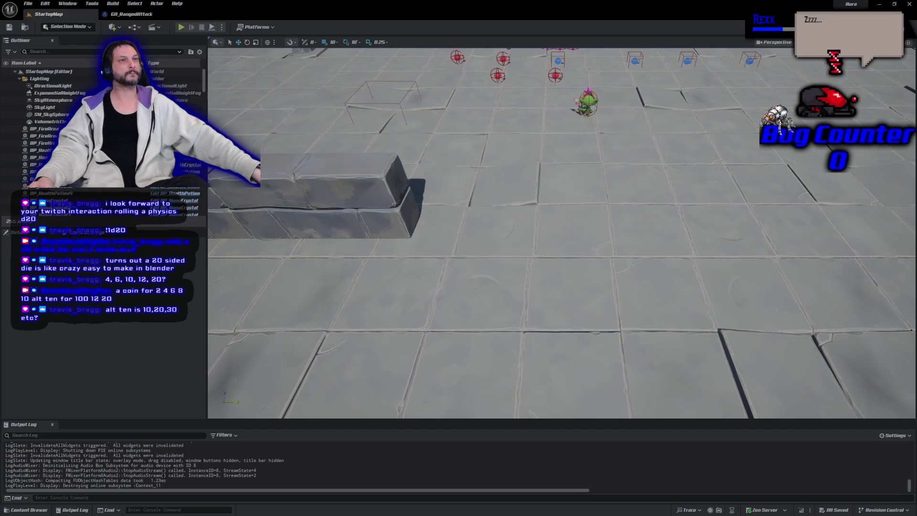
# Open NS_SlingshotImpact from Assets > Effects > Combat in the Content Drawer
pyautogui.click(37, 510)
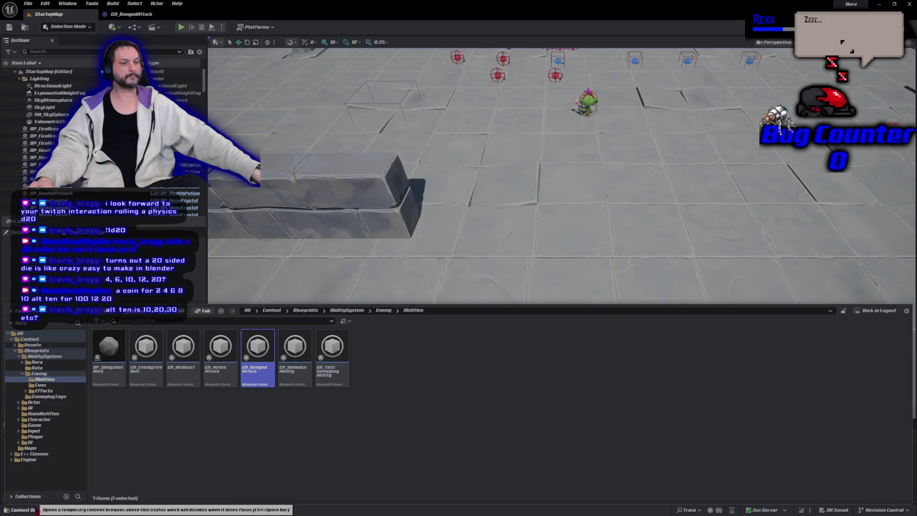
pyautogui.click(35, 345)
pyautogui.doubleClick(183, 353)
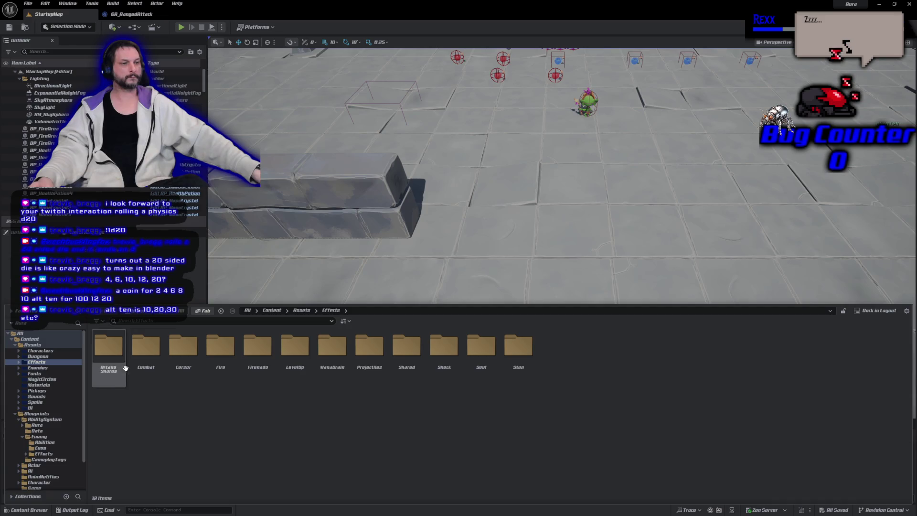
pyautogui.doubleClick(140, 371)
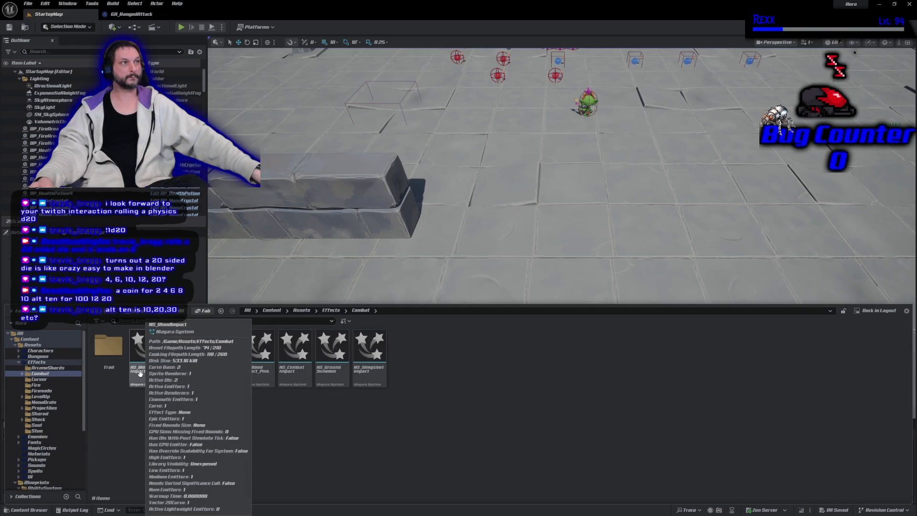
pyautogui.doubleClick(369, 378)
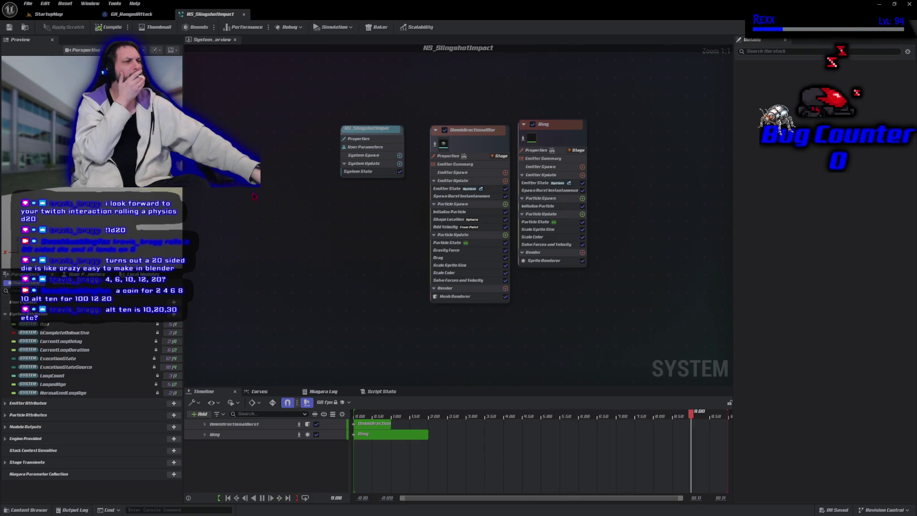
# Adjust OmnidirectionalBurst's Particle State and reset Ring's kill-particles setting to default, compiling and saving
pyautogui.click(449, 243)
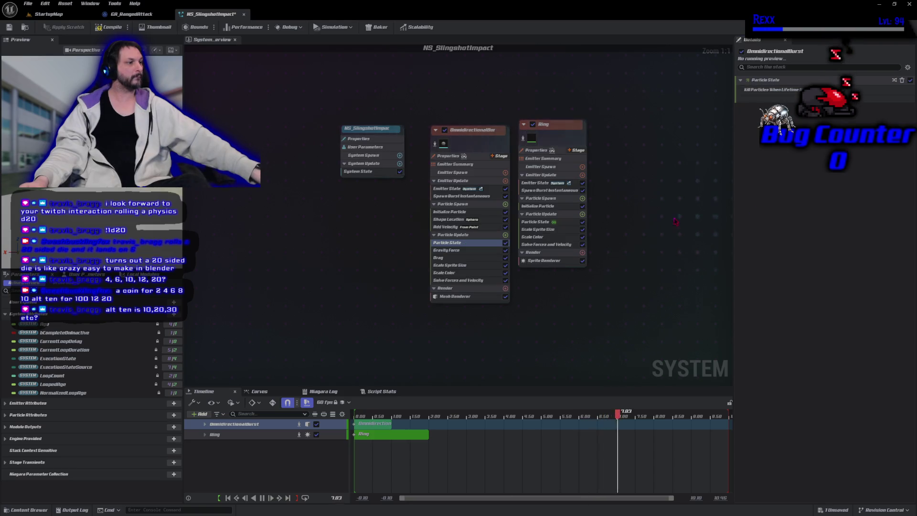
pyautogui.click(110, 26)
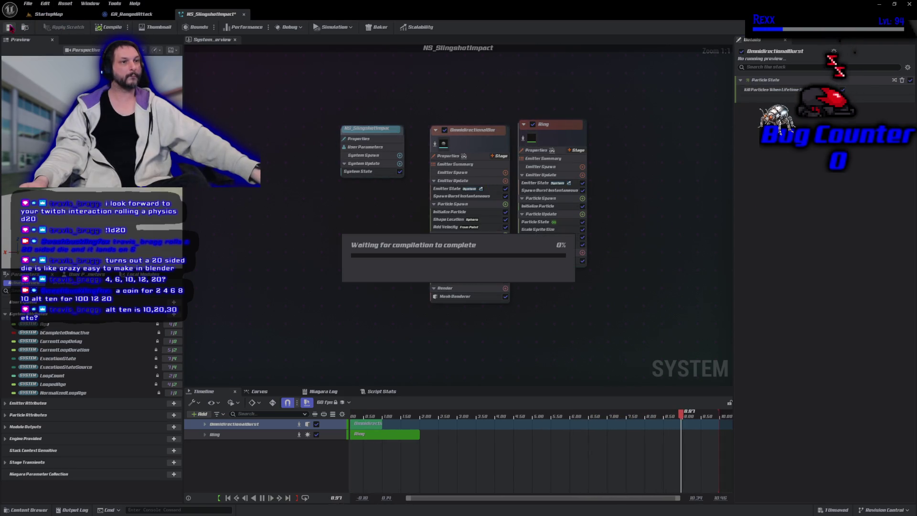
pyautogui.click(9, 27)
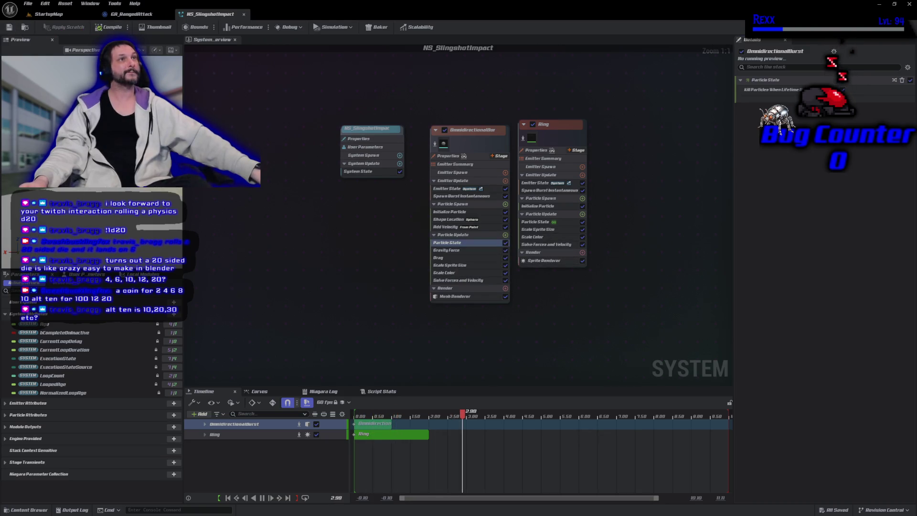
pyautogui.click(563, 222)
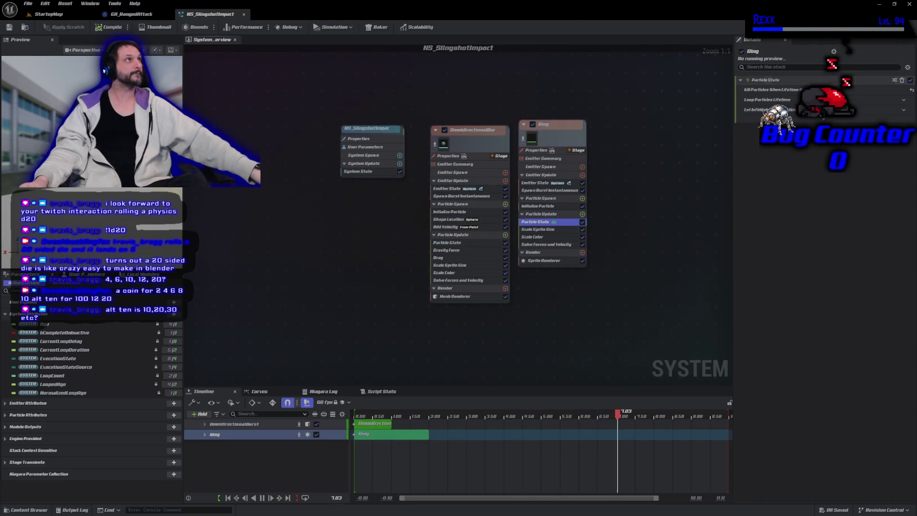
pyautogui.click(911, 89)
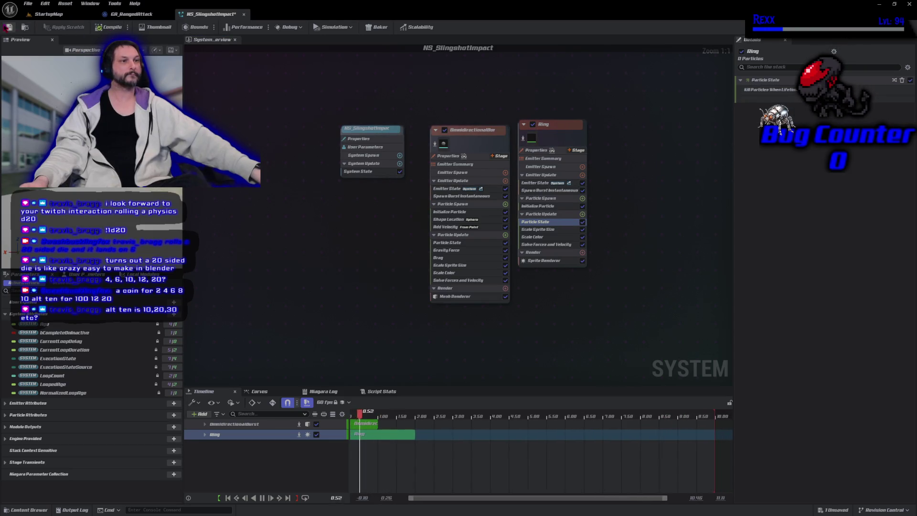
pyautogui.click(9, 27)
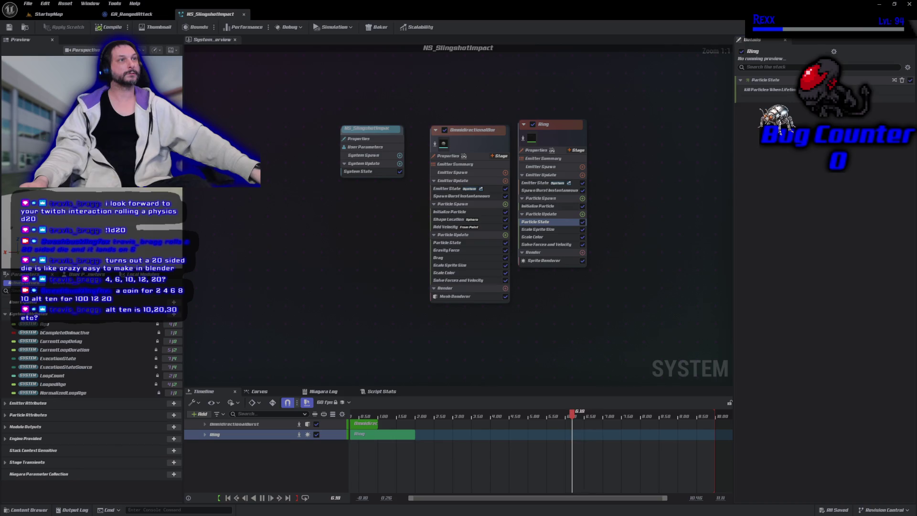
# Start a play-in-editor session of the StartupMap level
pyautogui.click(48, 14)
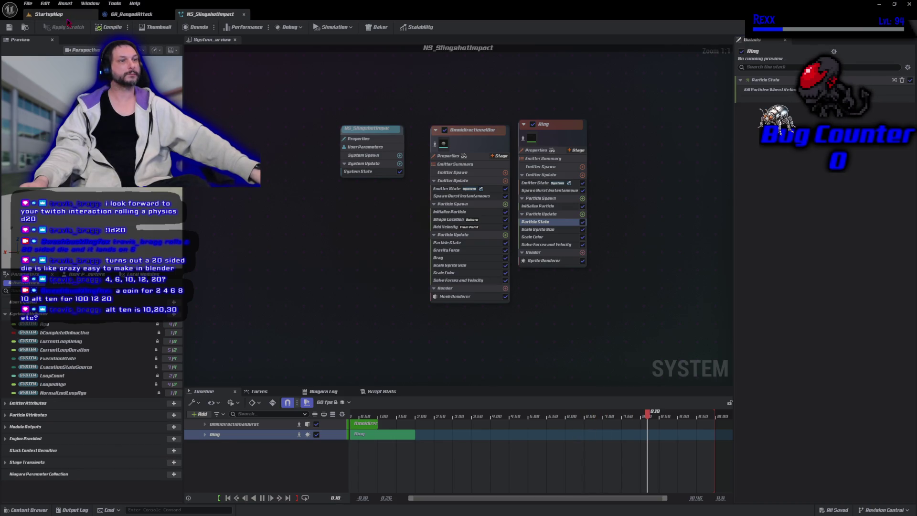
pyautogui.click(182, 28)
pyautogui.click(657, 157)
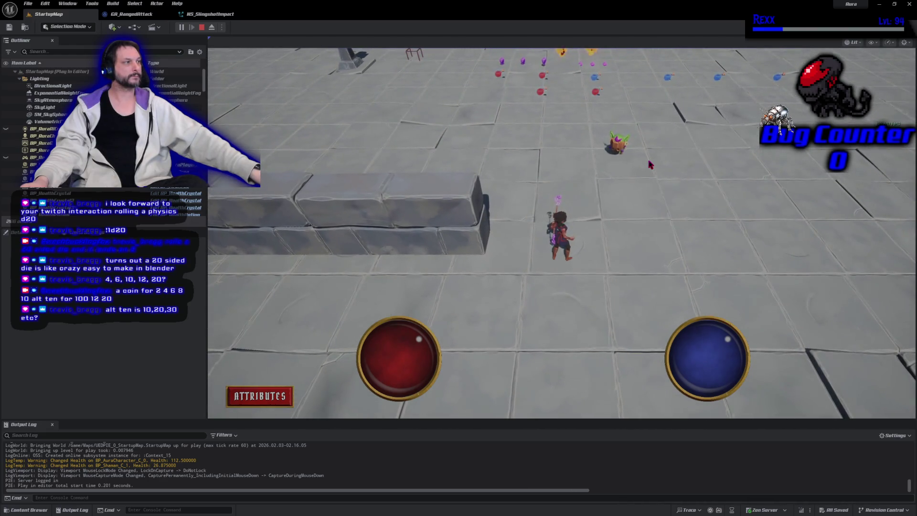
# Run the character east toward the demons, fight them, then stop the play session
pyautogui.click(635, 161)
pyautogui.click(645, 239)
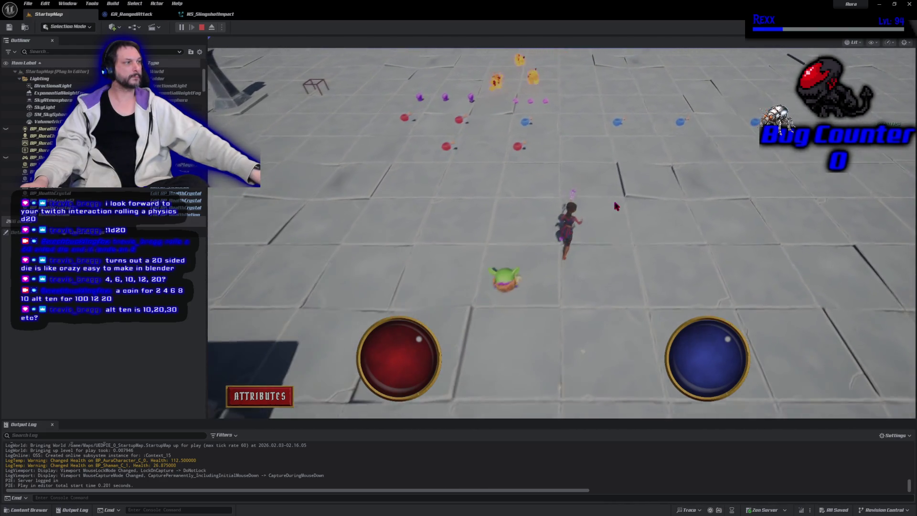
pyautogui.click(587, 273)
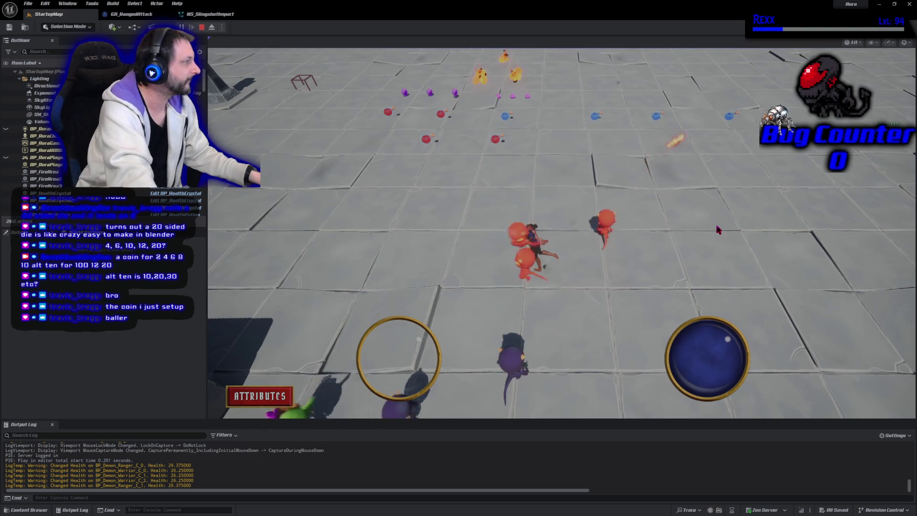
pyautogui.click(722, 240)
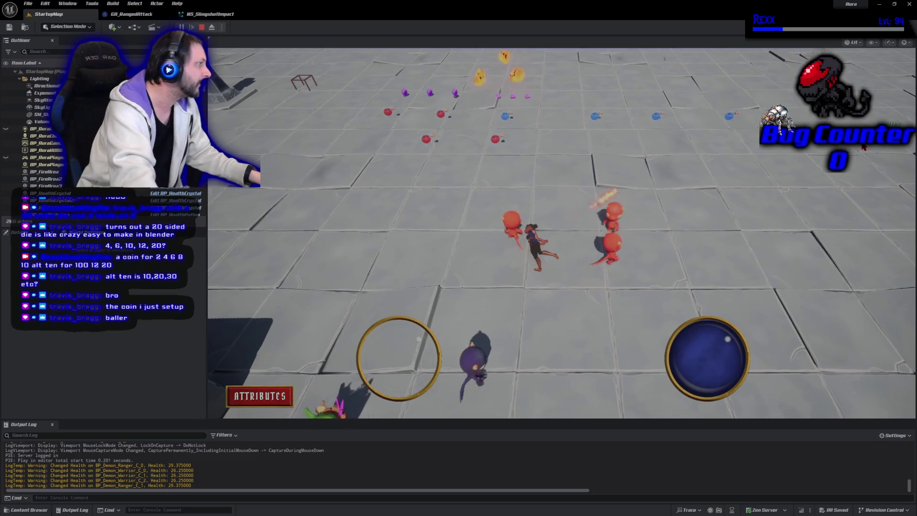
pyautogui.click(202, 28)
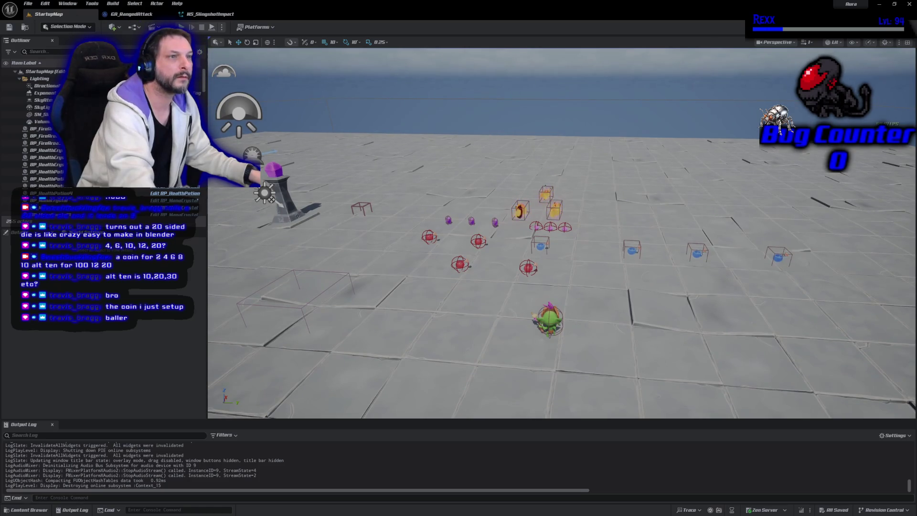
pyautogui.click(46, 4)
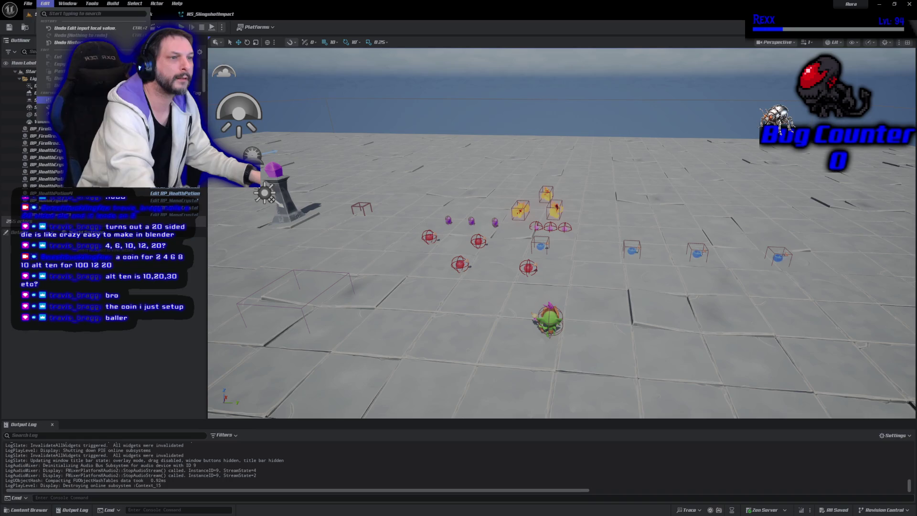
pyautogui.press('Escape')
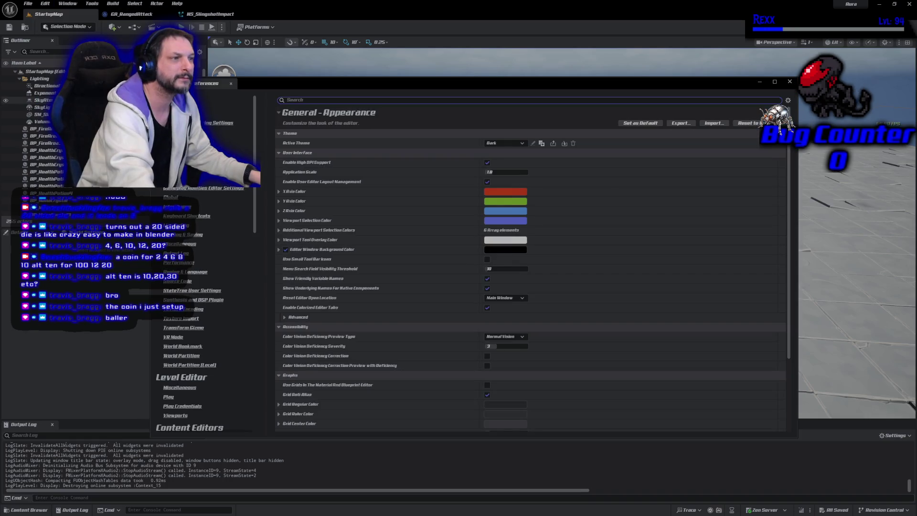
pyautogui.write('f')
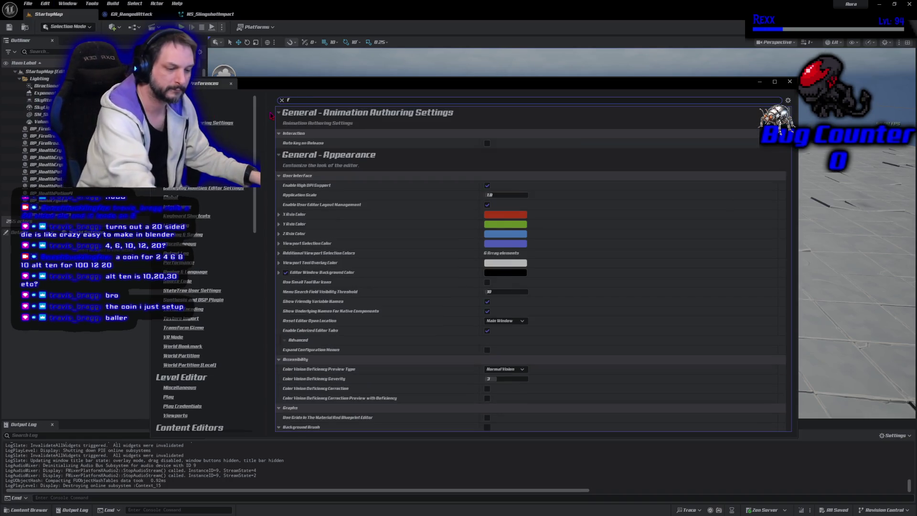
pyautogui.write('ps')
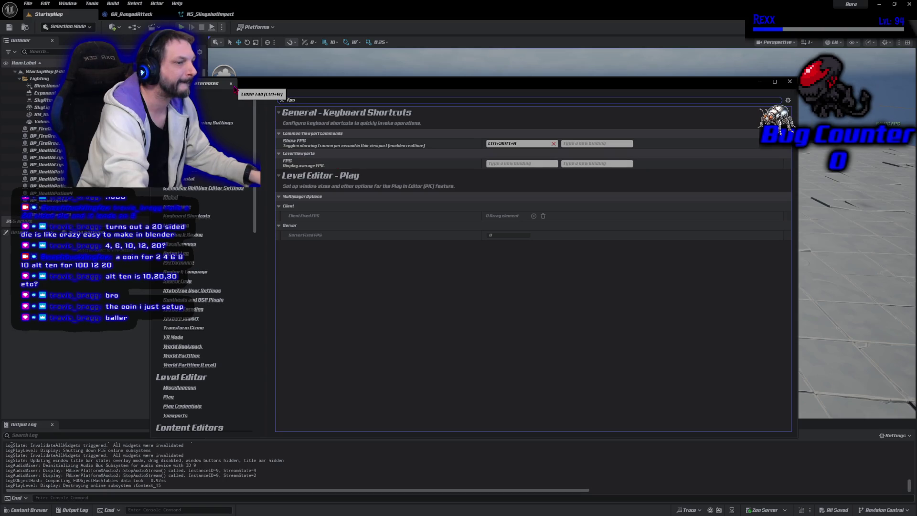
pyautogui.click(178, 262)
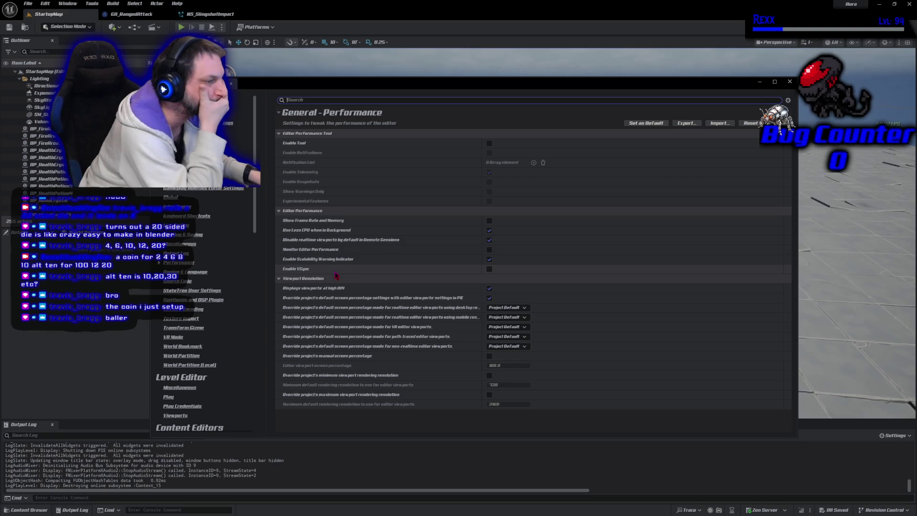
pyautogui.click(231, 85)
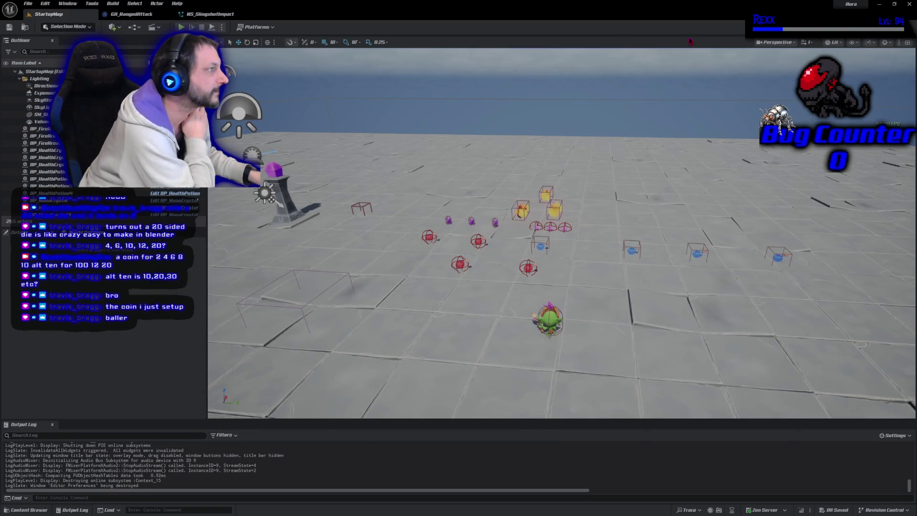
pyautogui.click(884, 43)
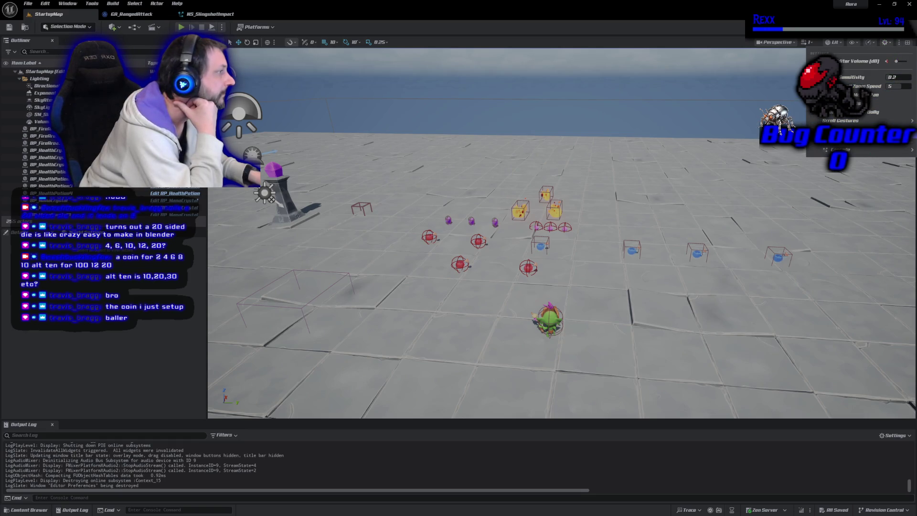
pyautogui.click(852, 43)
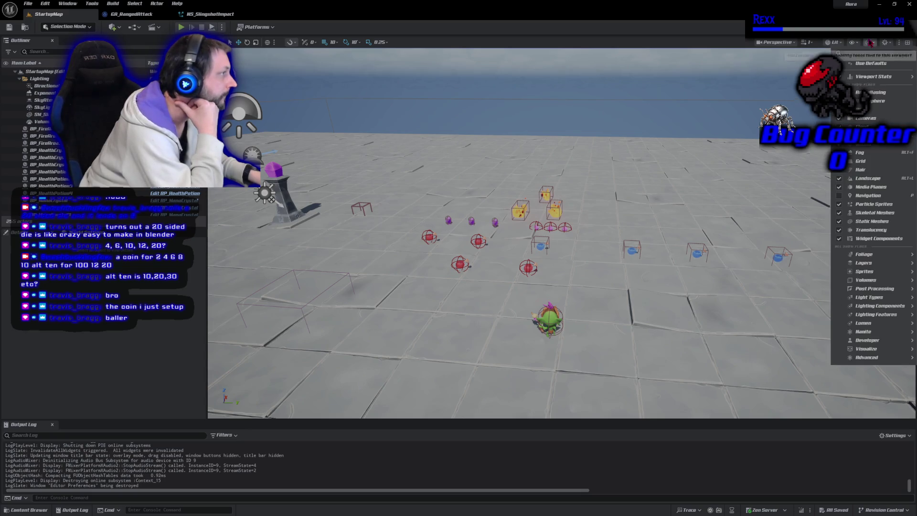
# Reach Editor Performance preferences through the viewport scalability menu's Screen Percentage submenu
pyautogui.click(870, 43)
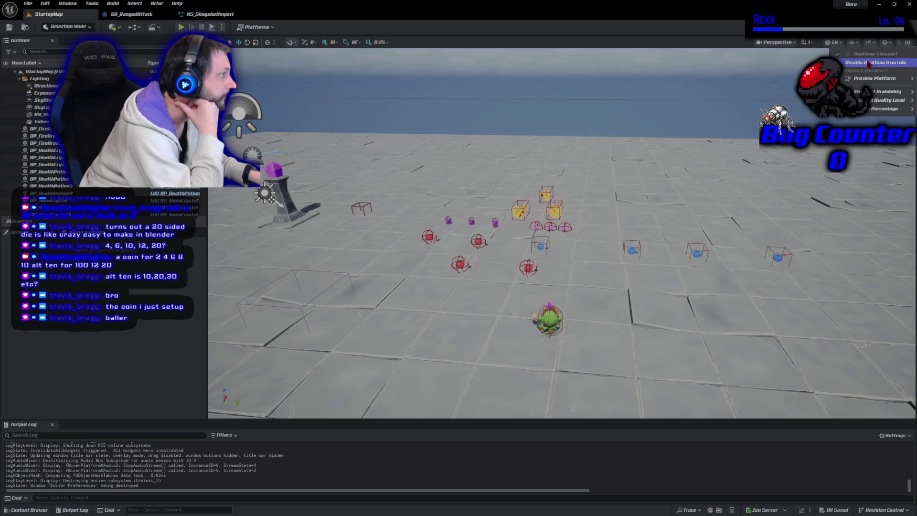
pyautogui.moveTo(866, 113)
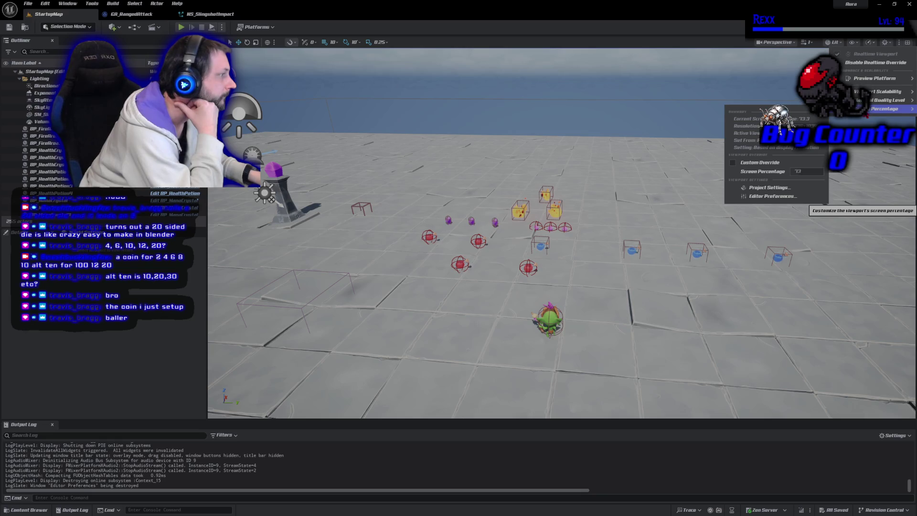
pyautogui.moveTo(884, 100)
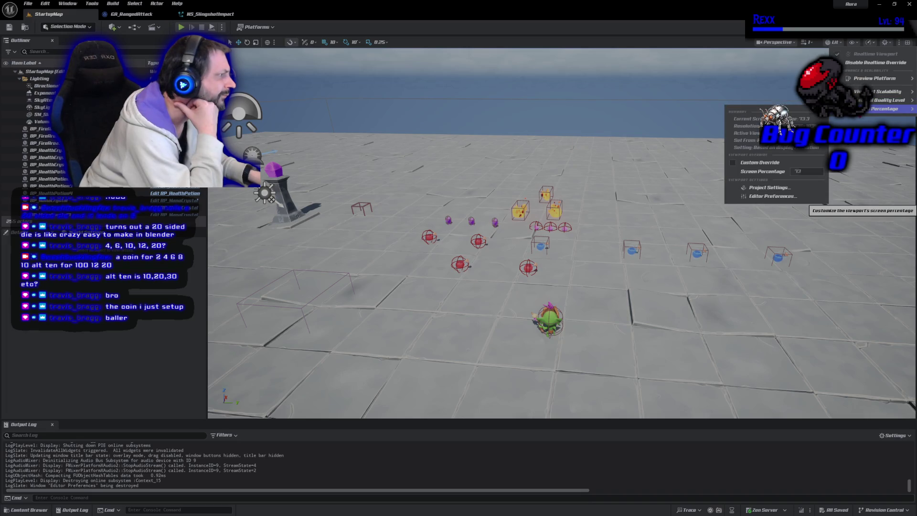
pyautogui.click(772, 195)
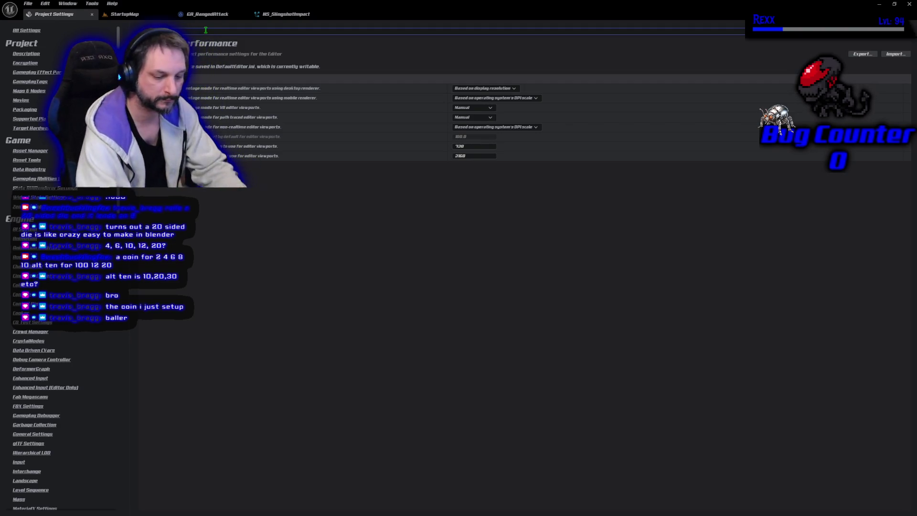
# Search Project Settings for 'fps', clear the search, and go back to StartupMap
pyautogui.write('fps')
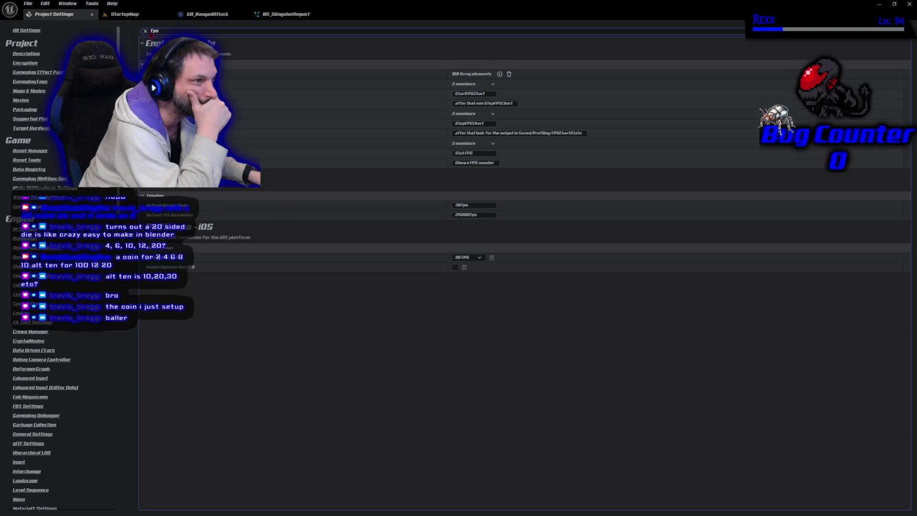
pyautogui.click(145, 31)
pyautogui.click(124, 15)
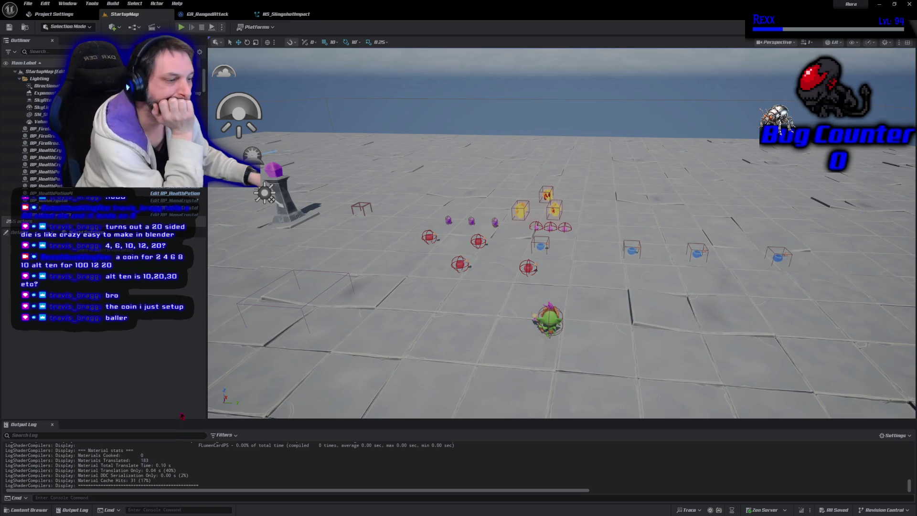
# Cap the frame rate with the console command t.MaxFPS 180, then close the console
pyautogui.moveTo(299, 327); pyautogui.dragTo(301, 319)
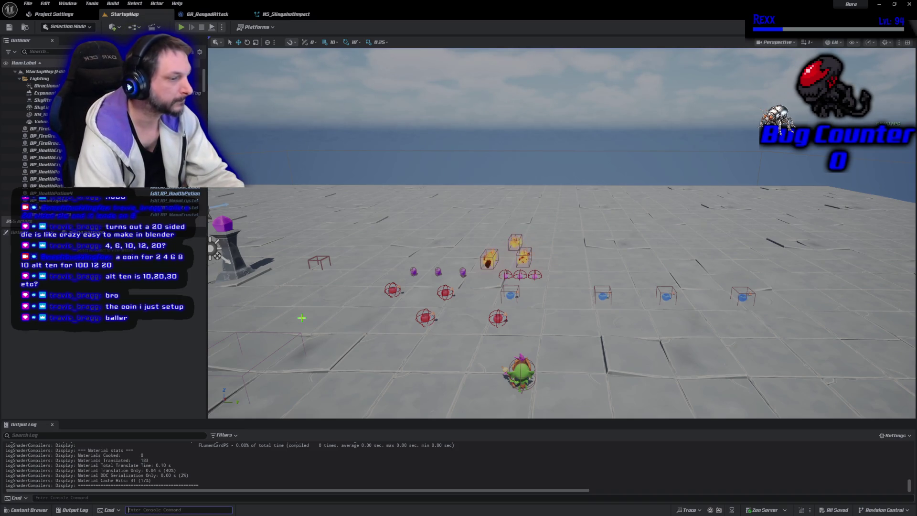
pyautogui.press('`')
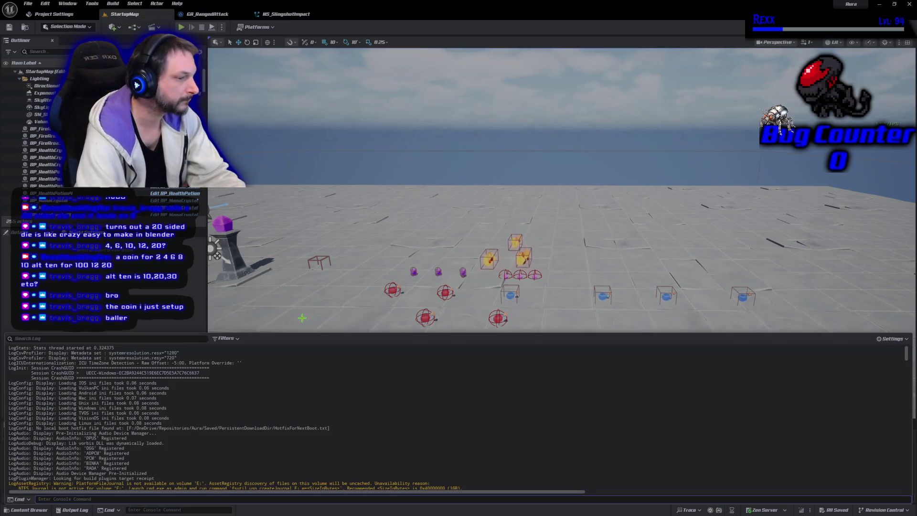
pyautogui.write('t')
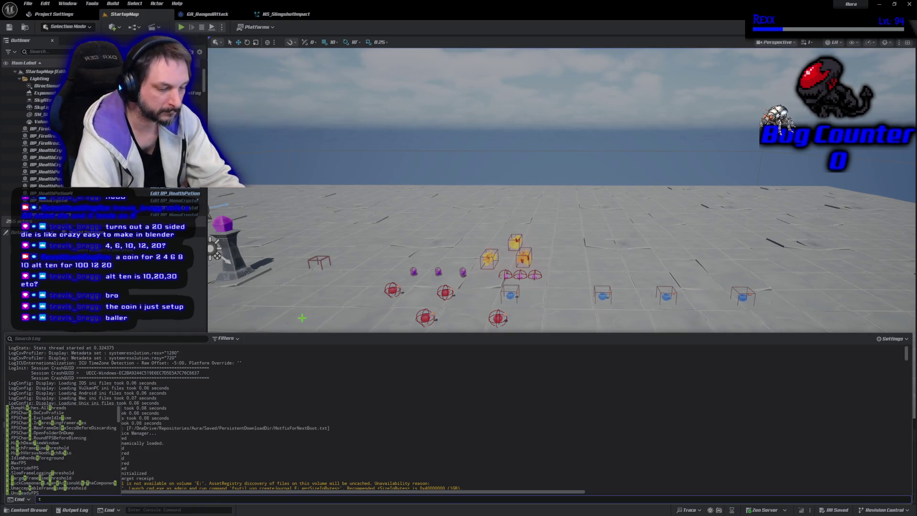
pyautogui.write('.Ma')
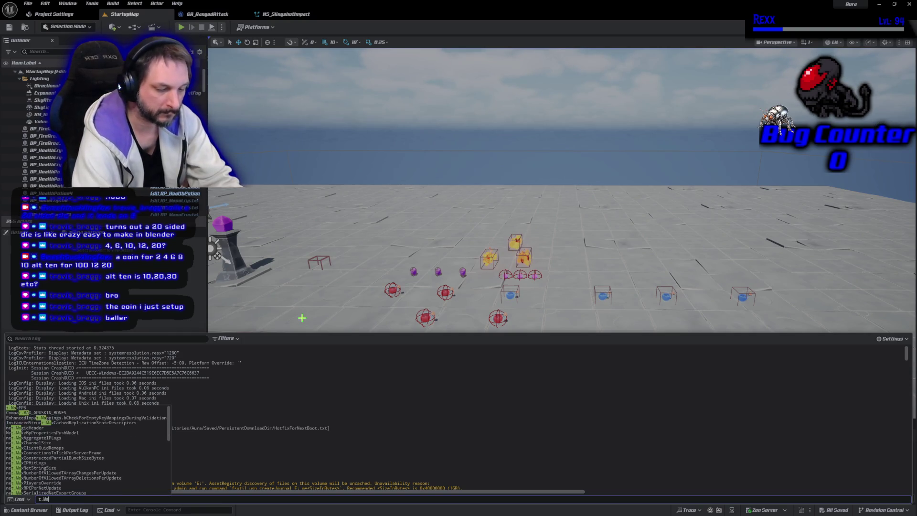
pyautogui.write('xFPS ')
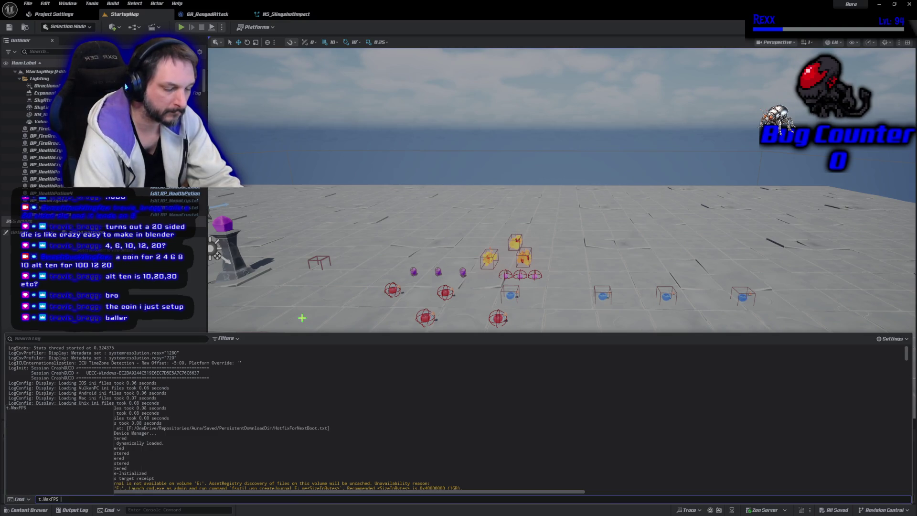
pyautogui.write('180')
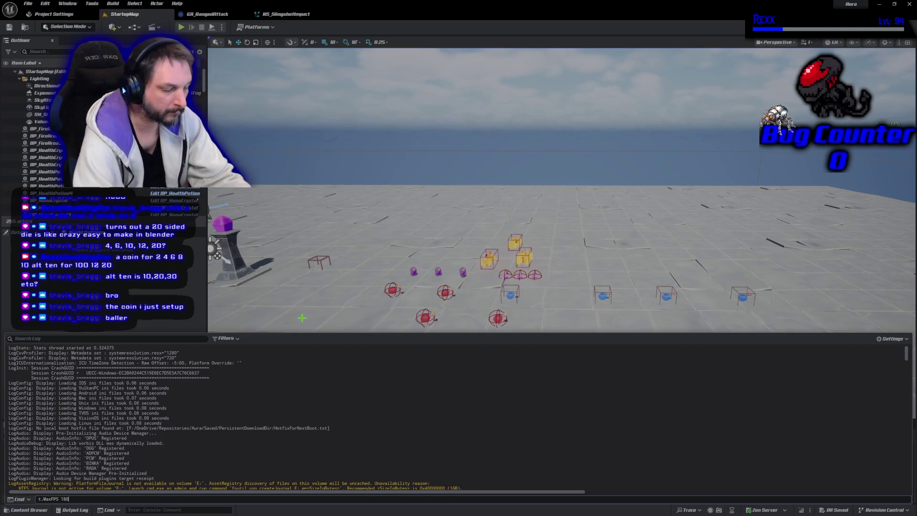
pyautogui.press('Return')
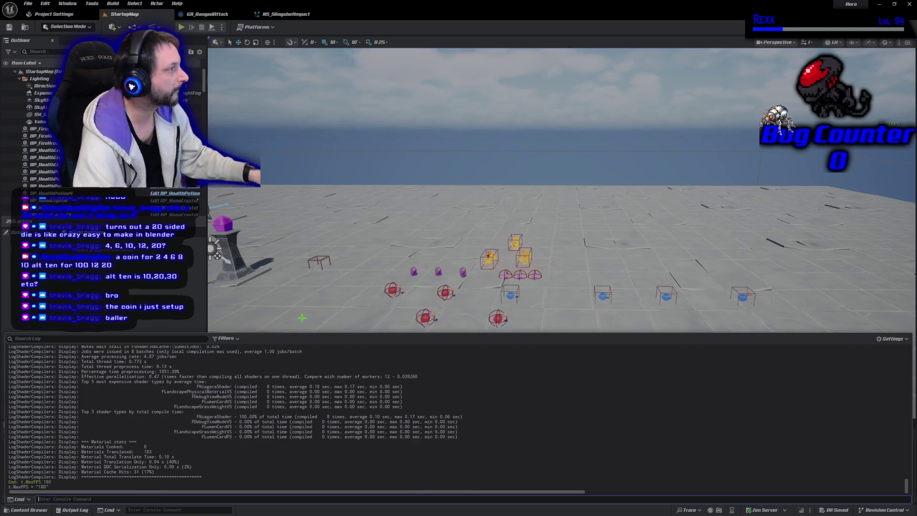
pyautogui.hotkey('alt', 'p')
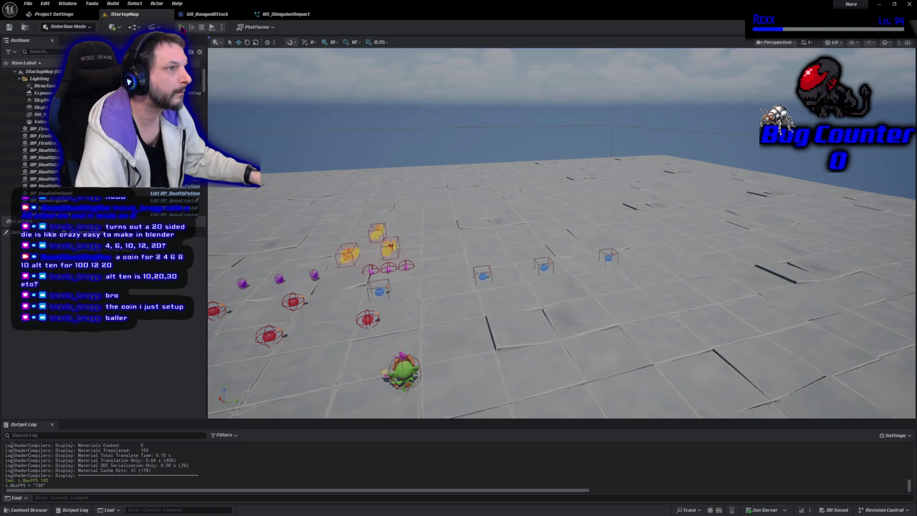
# Playtest StartupMap, running the character to attack a nearby enemy, then stop
pyautogui.click(182, 27)
pyautogui.click(679, 166)
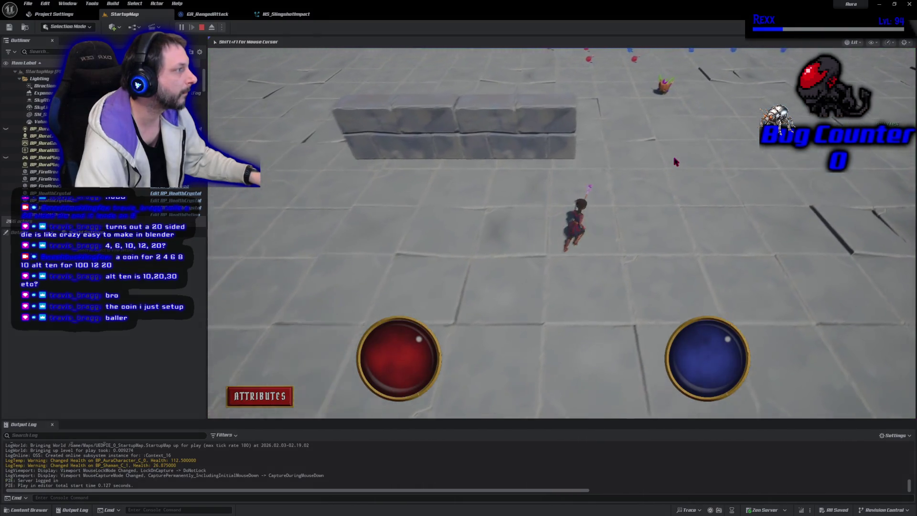
pyautogui.click(613, 159)
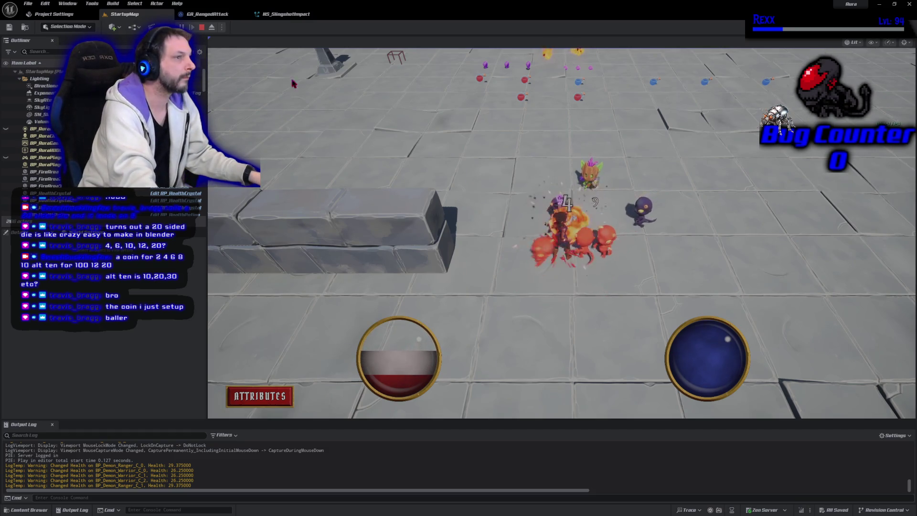
pyautogui.click(200, 28)
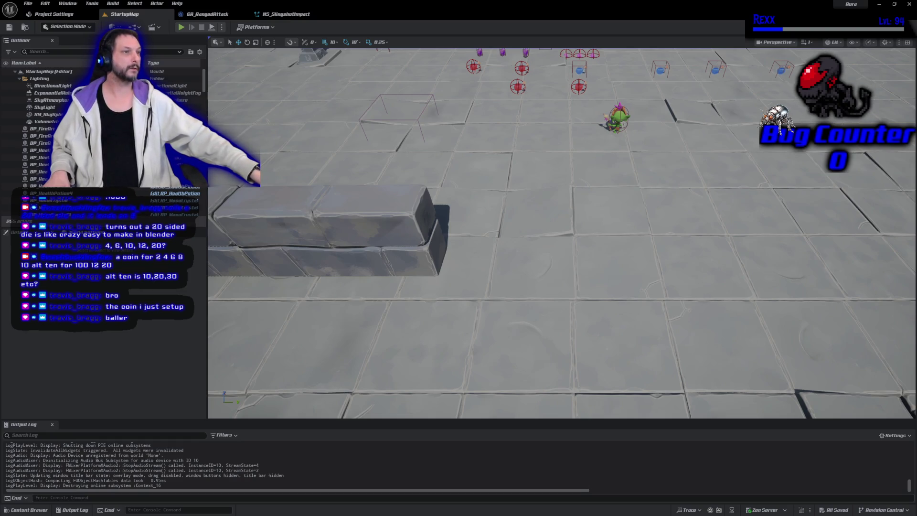
# Start a full-screen playtest and attack the burning enemy and the green enemy with fire
pyautogui.hotkey('alt', 'p')
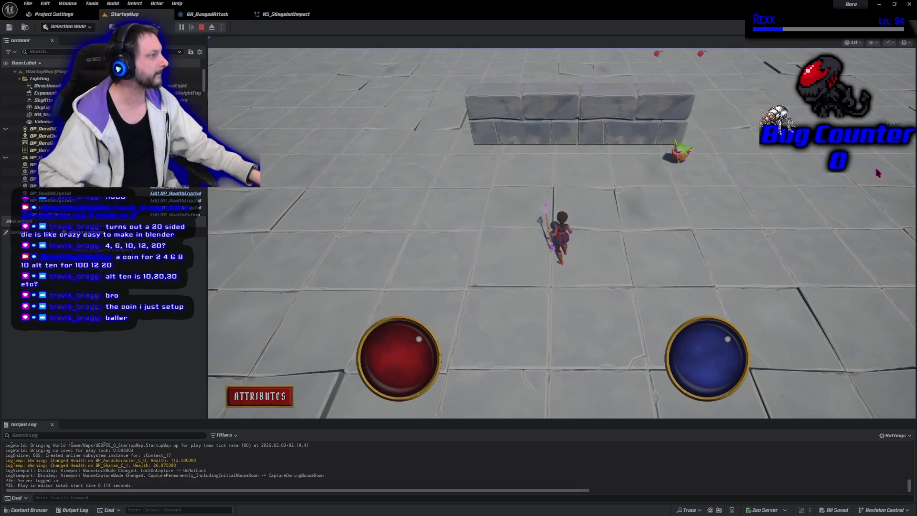
pyautogui.click(874, 171)
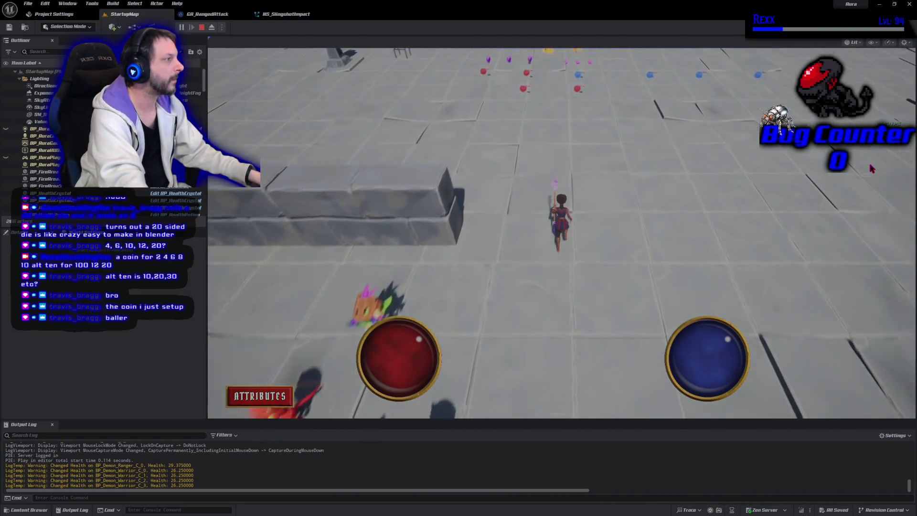
pyautogui.press('F11')
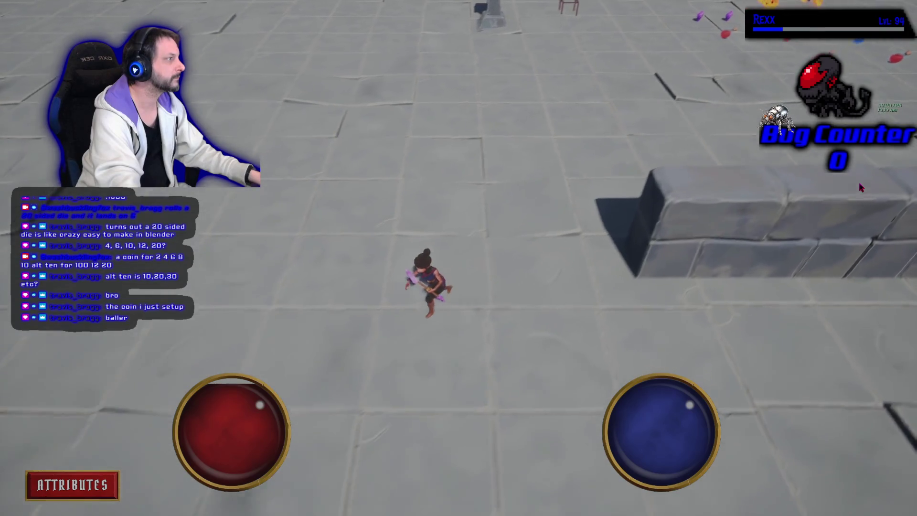
pyautogui.click(617, 161)
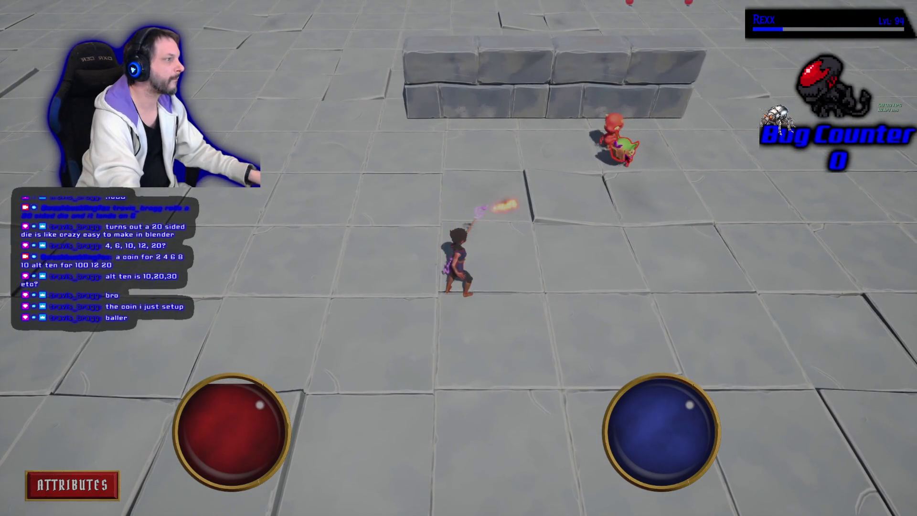
pyautogui.click(615, 157)
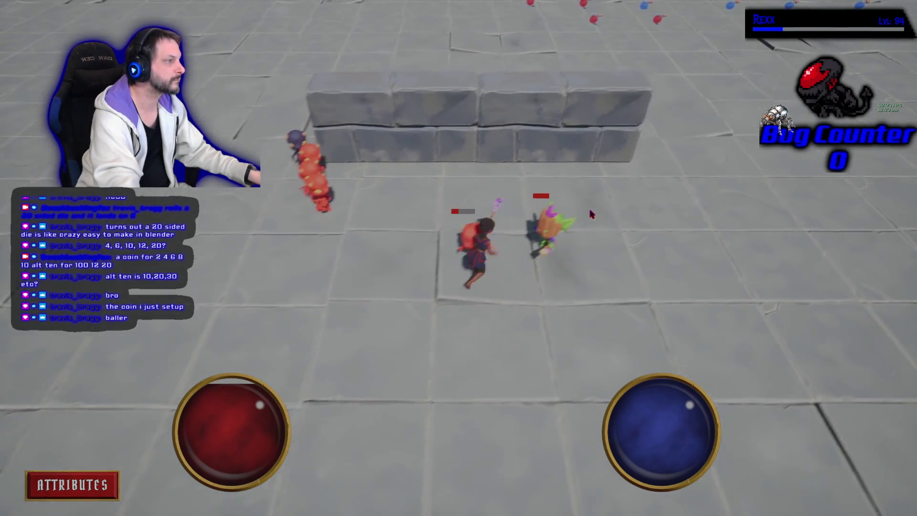
pyautogui.click(591, 214)
pyautogui.click(470, 311)
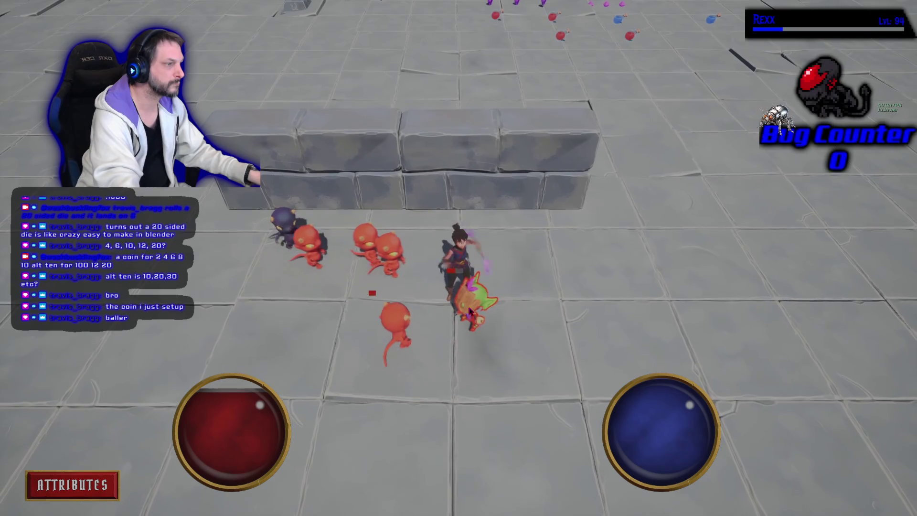
pyautogui.click(433, 252)
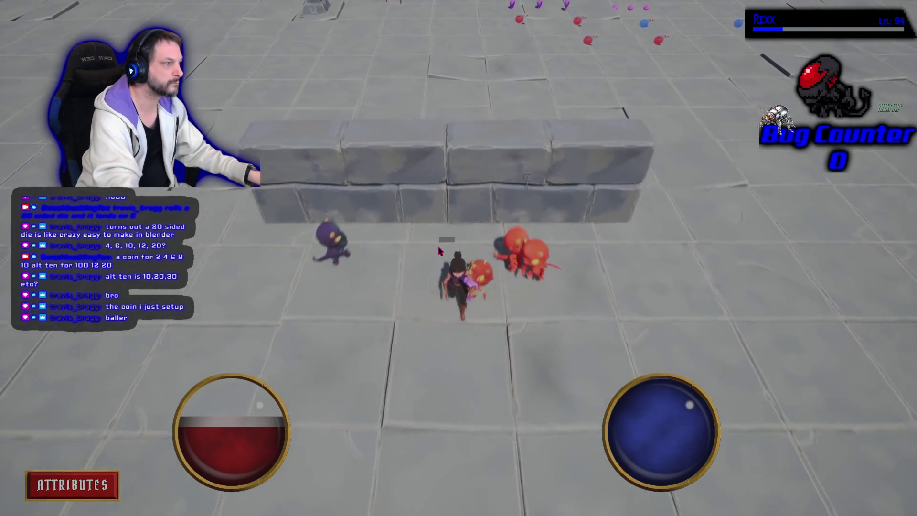
# Grab a Health Potion and fight off the surrounding red creatures with fireballs
pyautogui.press('w')
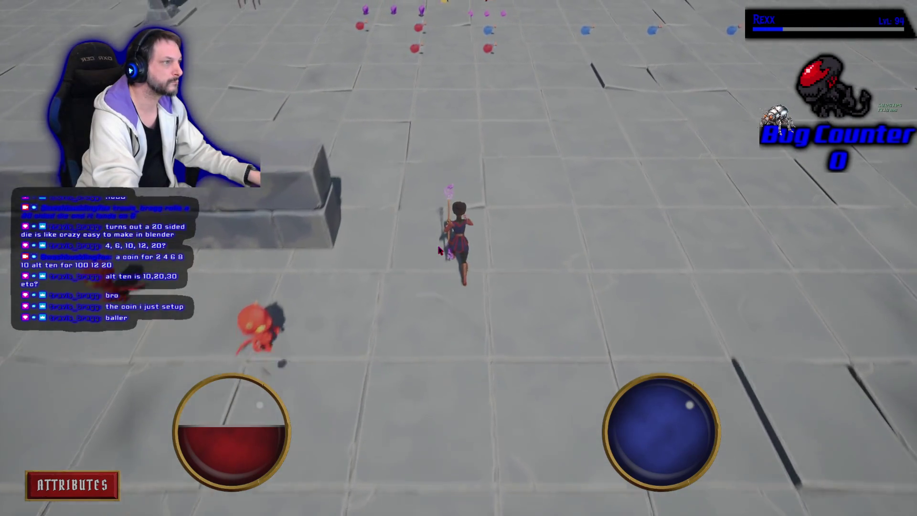
pyautogui.press('w')
pyautogui.press('w')
pyautogui.press('w')
pyautogui.click(297, 118)
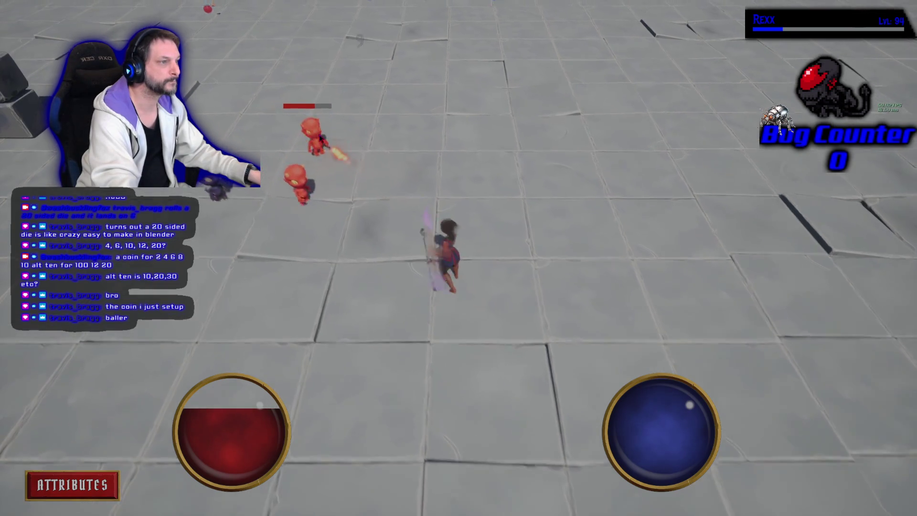
pyautogui.click(312, 174)
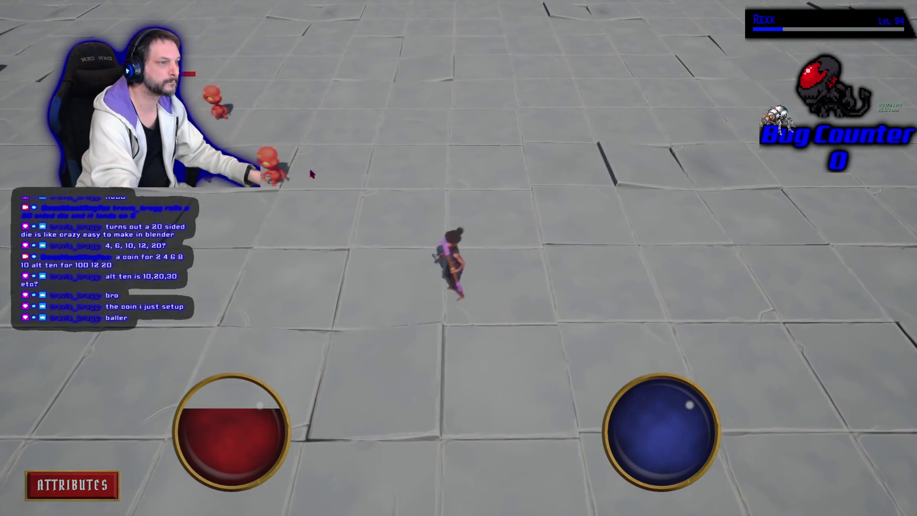
pyautogui.click(317, 280)
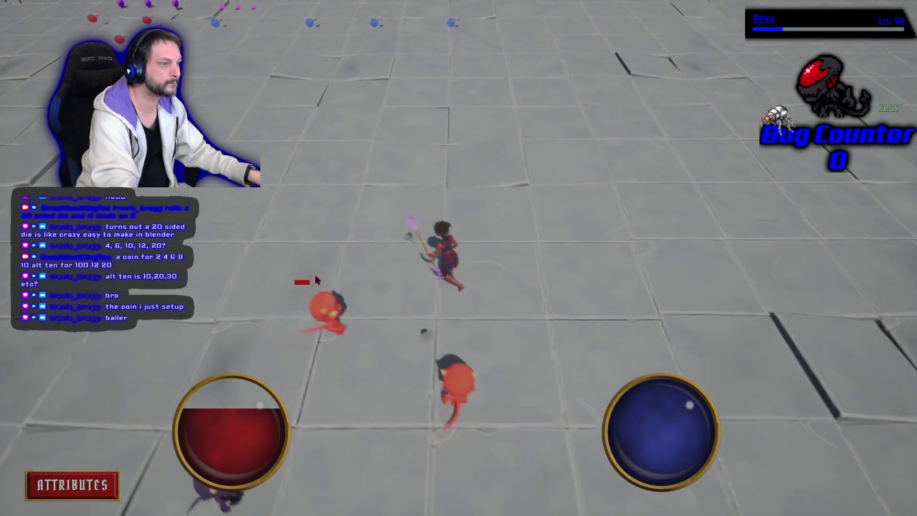
pyautogui.click(317, 280)
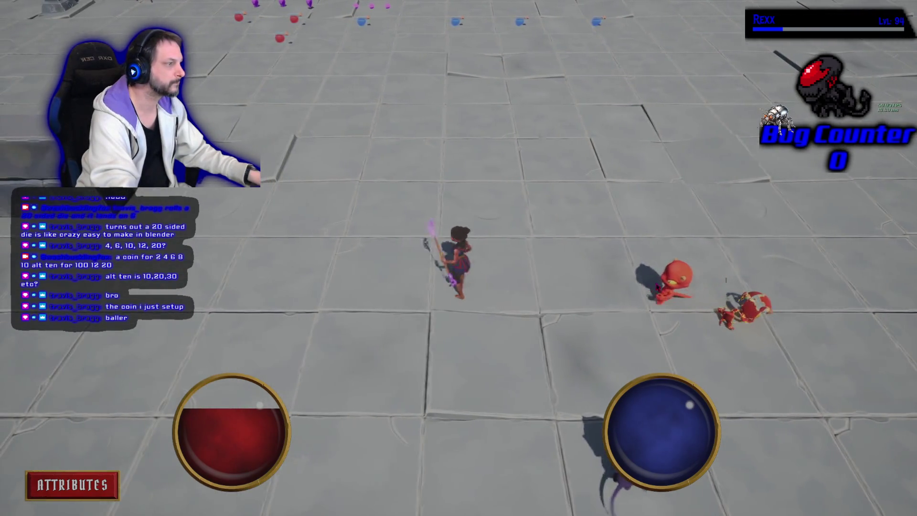
pyautogui.click(656, 287)
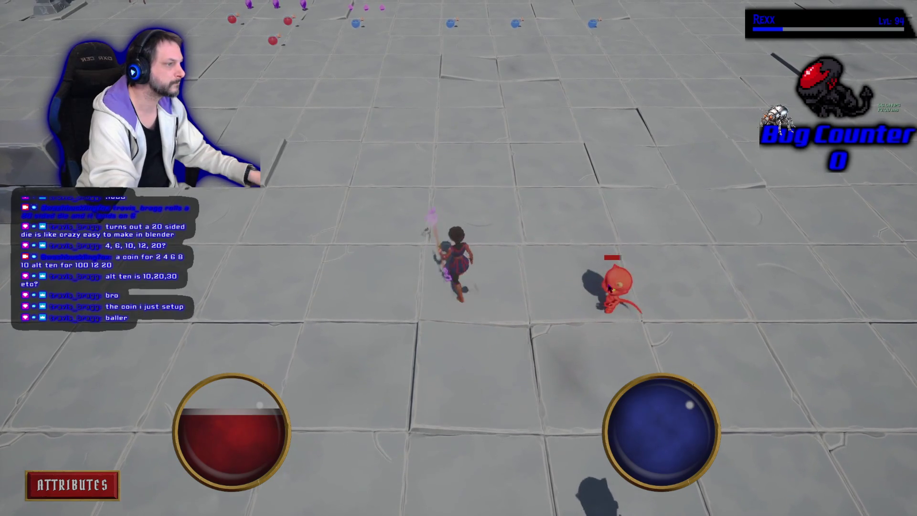
pyautogui.click(609, 286)
pyautogui.click(533, 296)
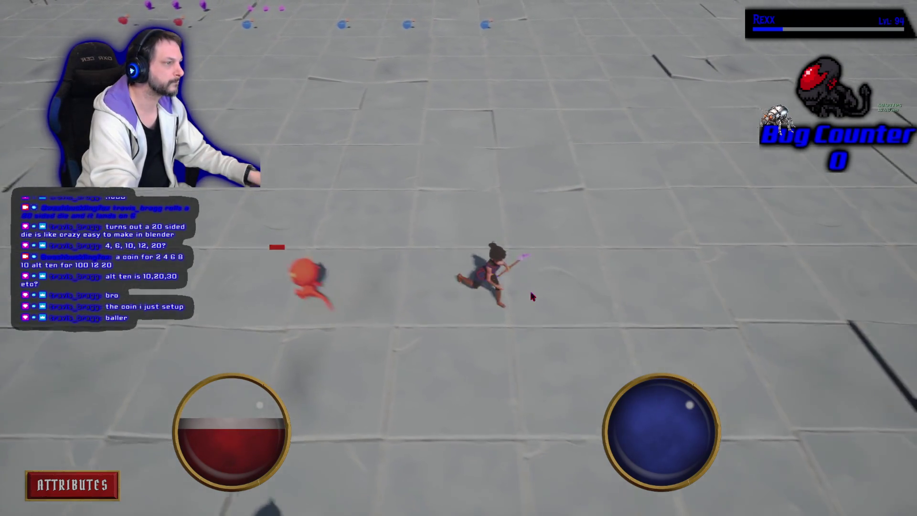
pyautogui.click(388, 267)
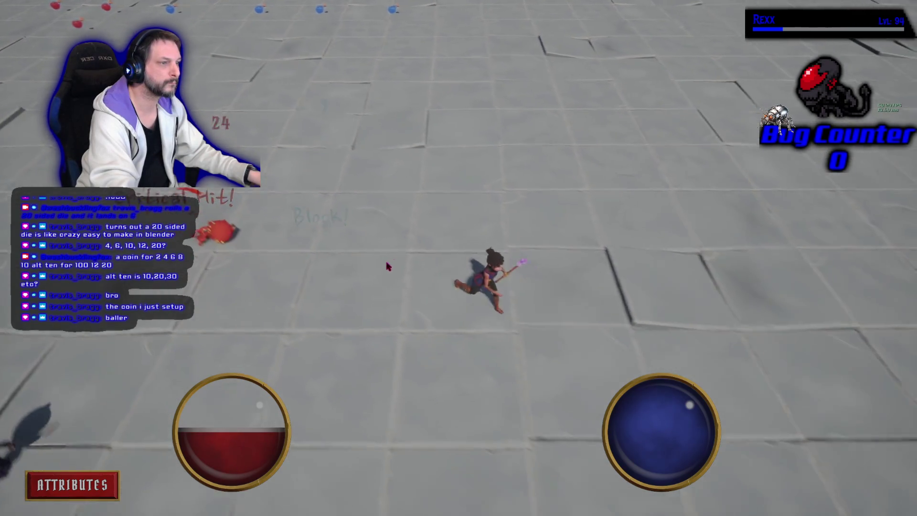
pyautogui.click(301, 256)
pyautogui.click(227, 235)
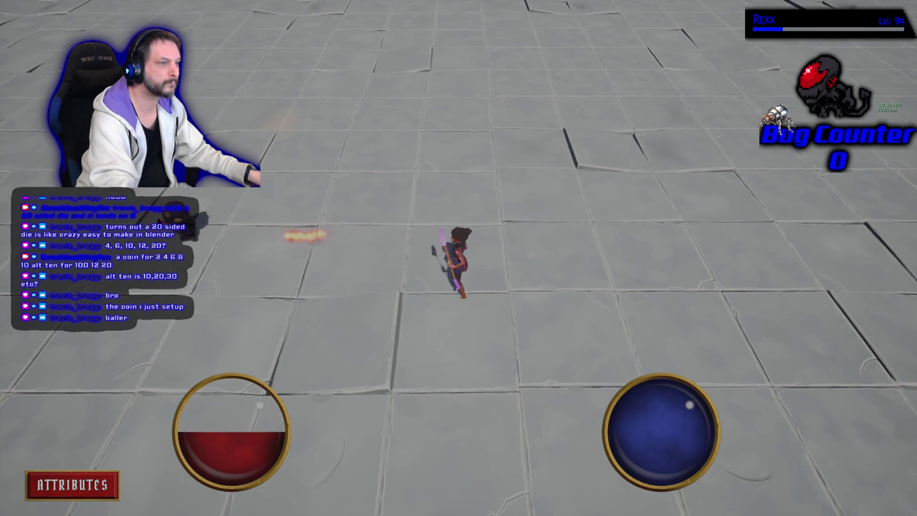
pyautogui.click(319, 261)
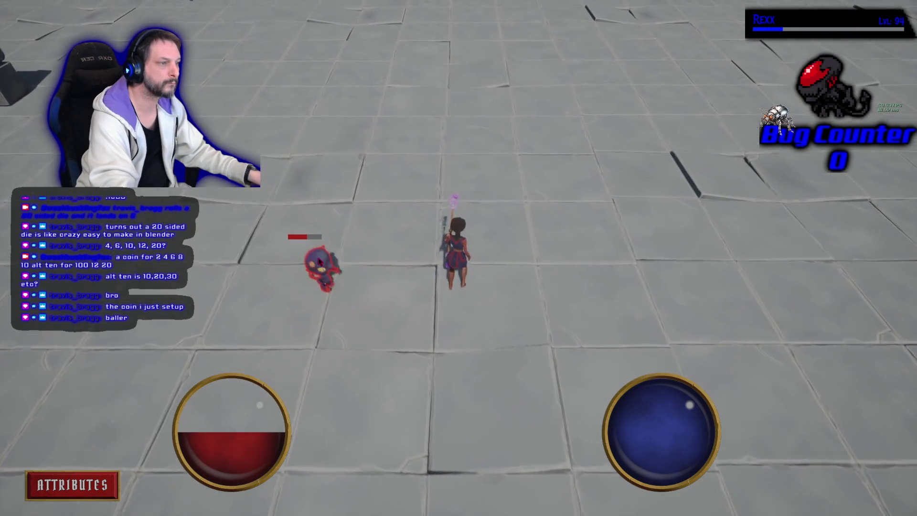
pyautogui.click(413, 424)
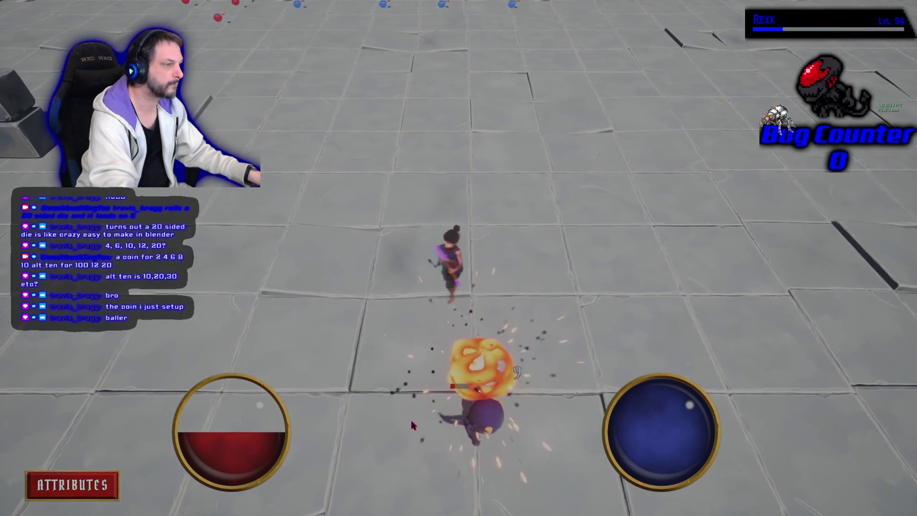
pyautogui.click(723, 446)
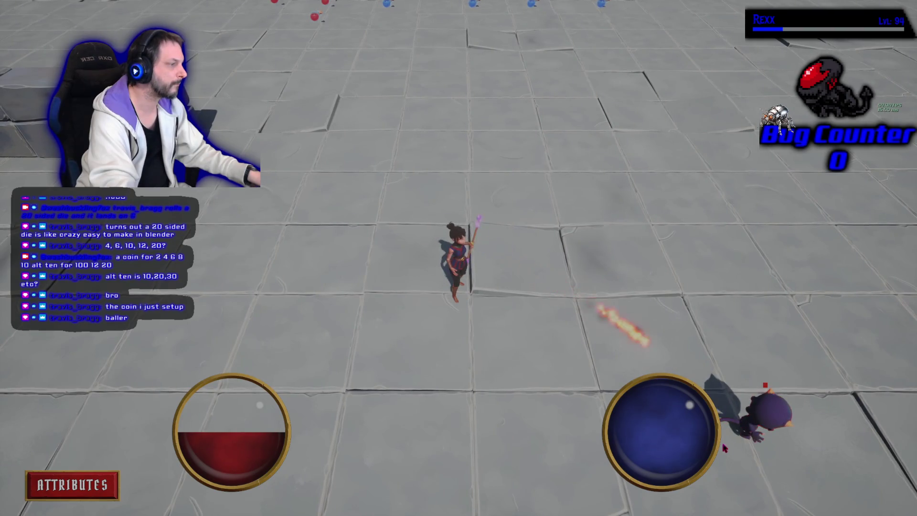
# Run around the arena collecting Health Potions, then end the playtest and restore the editor layout
pyautogui.press('w')
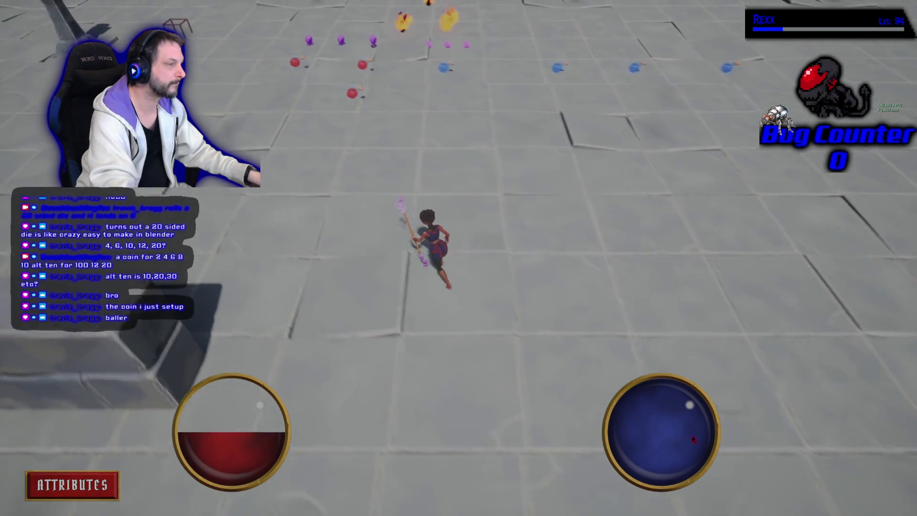
pyautogui.press('w')
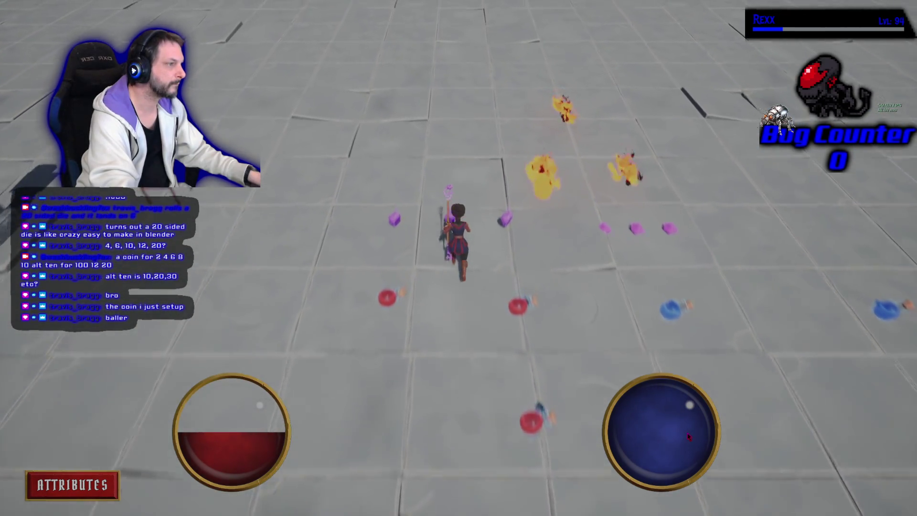
pyautogui.press('s')
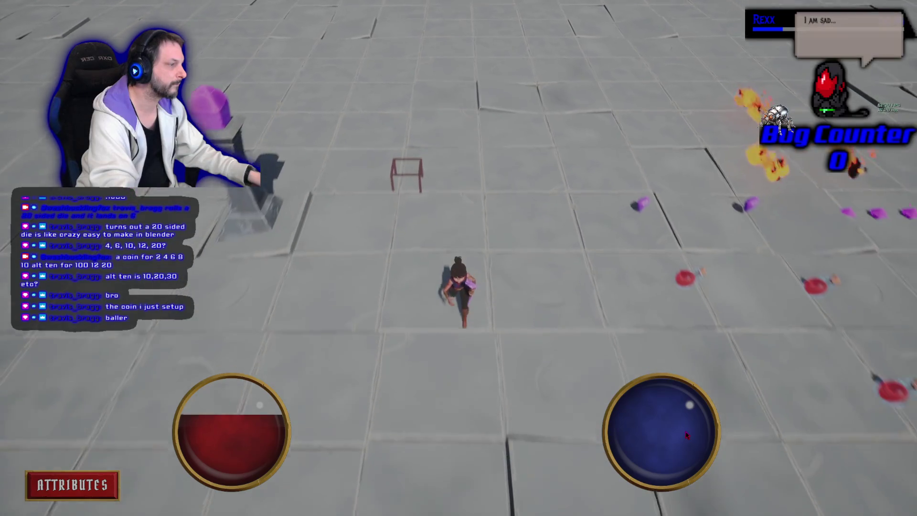
pyautogui.press('s')
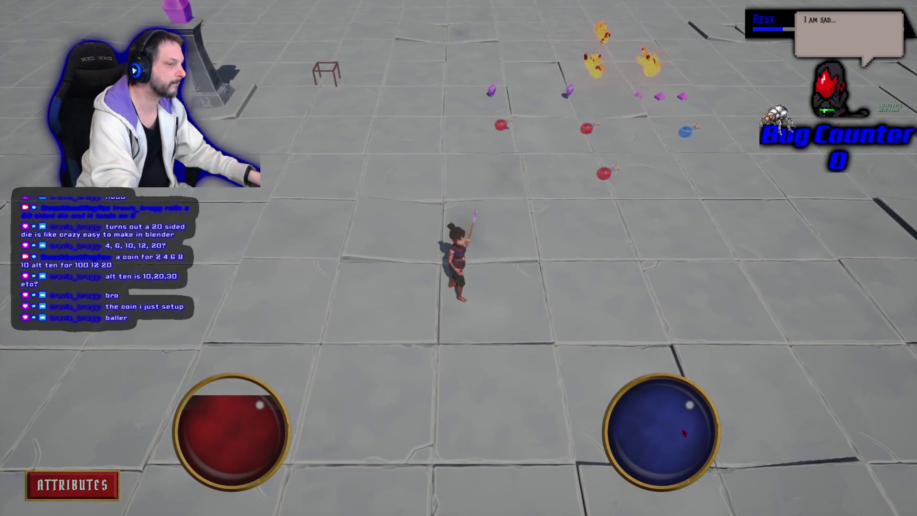
pyautogui.press('w')
pyautogui.press('a')
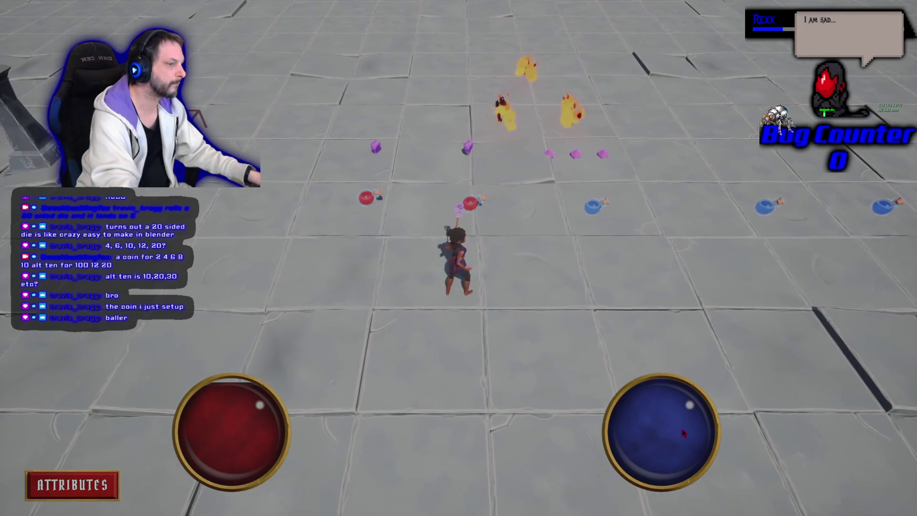
pyautogui.press('w')
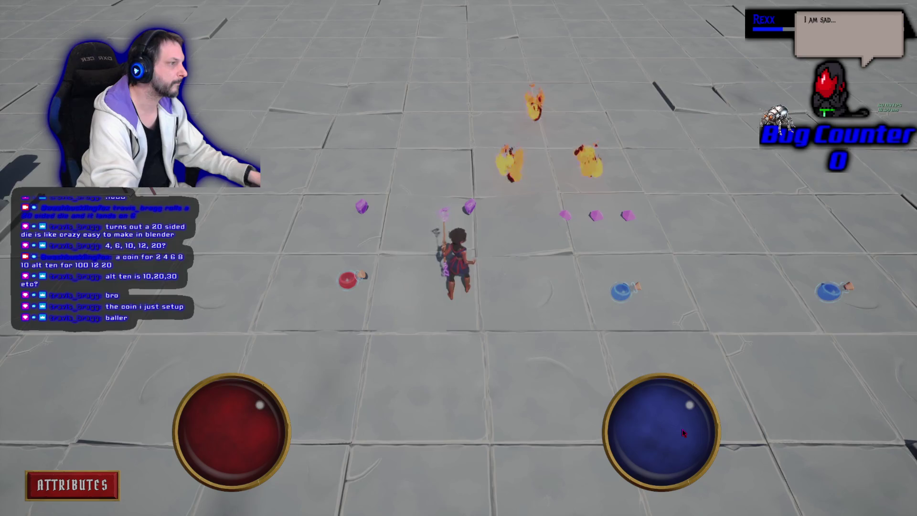
pyautogui.press('w')
pyautogui.press('s')
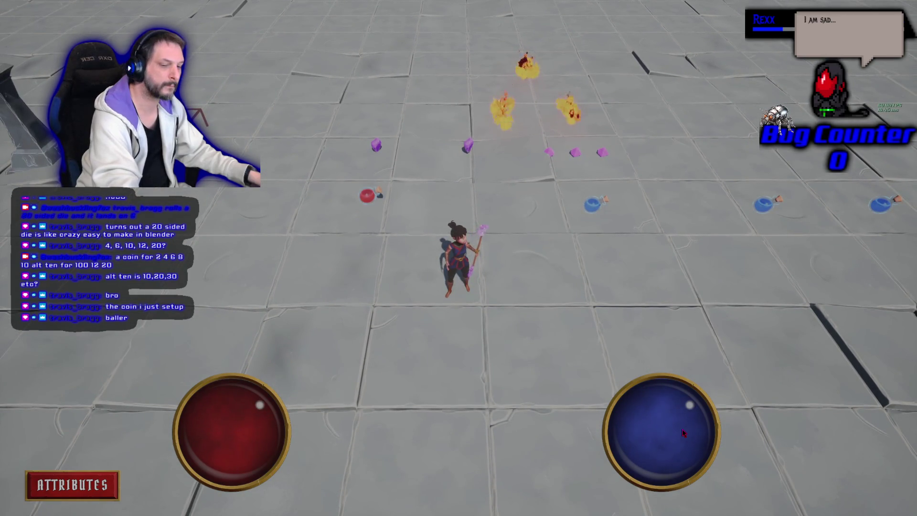
pyautogui.press('Escape')
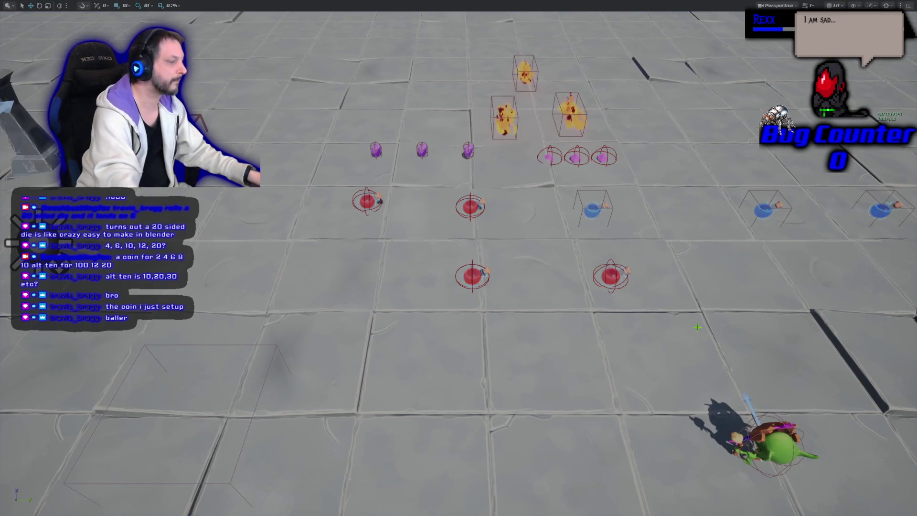
pyautogui.press('F11')
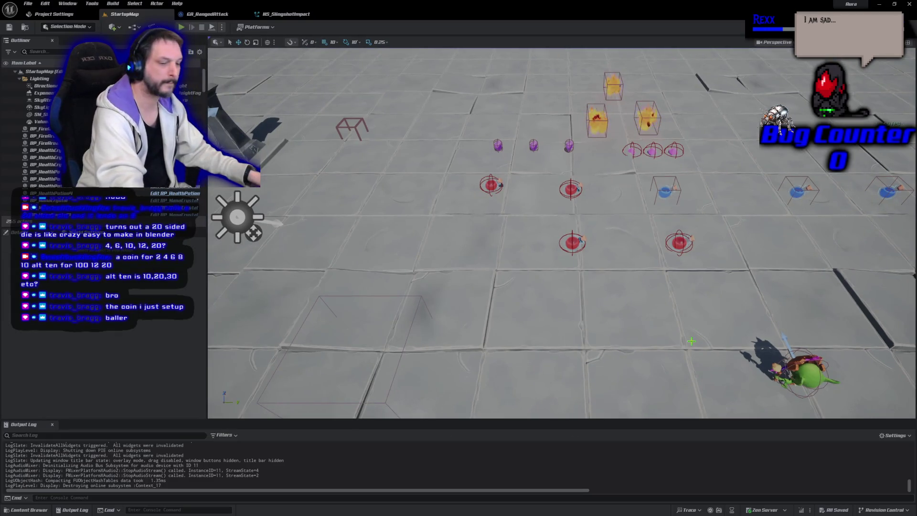
# Inspect the viewport Performance and Scalability settings and the Cascade particle options, then dismiss the menu
pyautogui.click(870, 42)
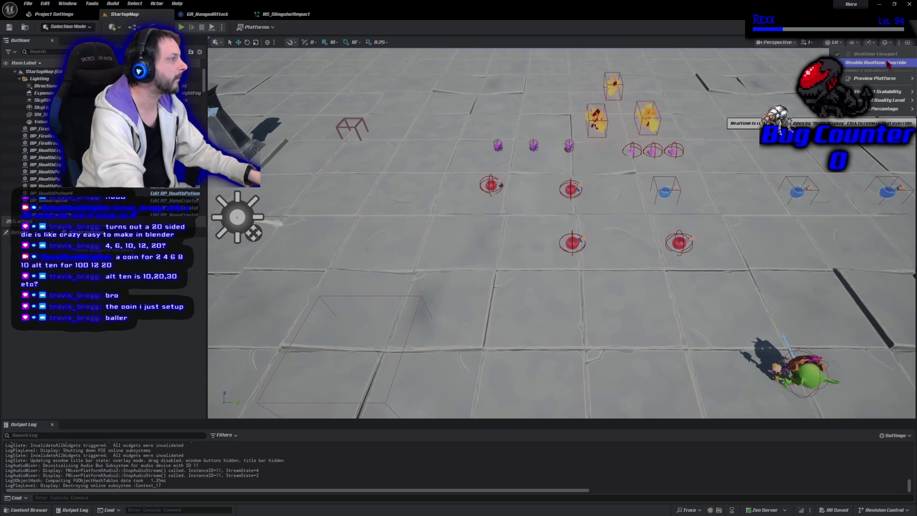
pyautogui.moveTo(882, 93)
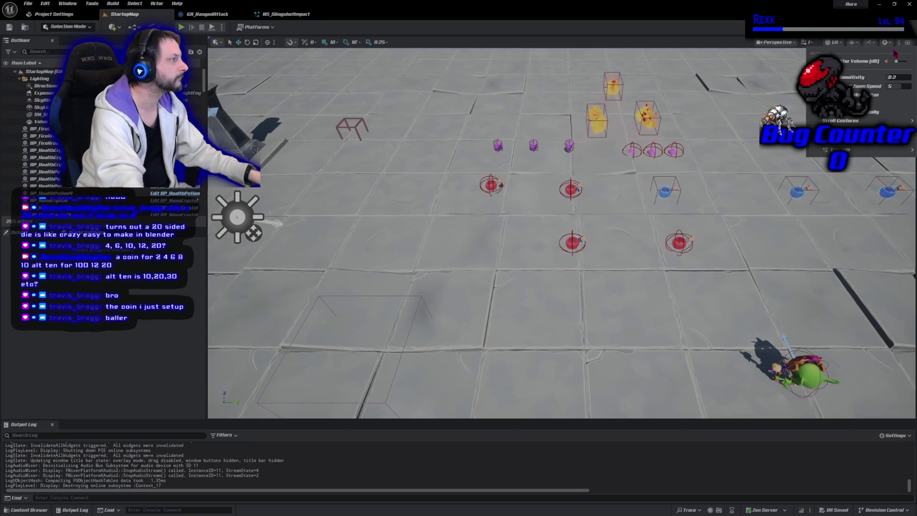
pyautogui.moveTo(897, 66)
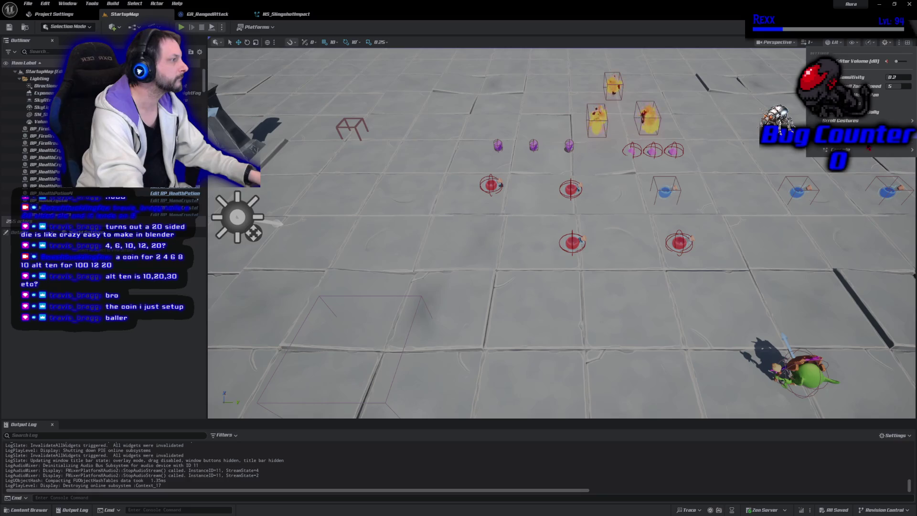
pyautogui.moveTo(859, 151)
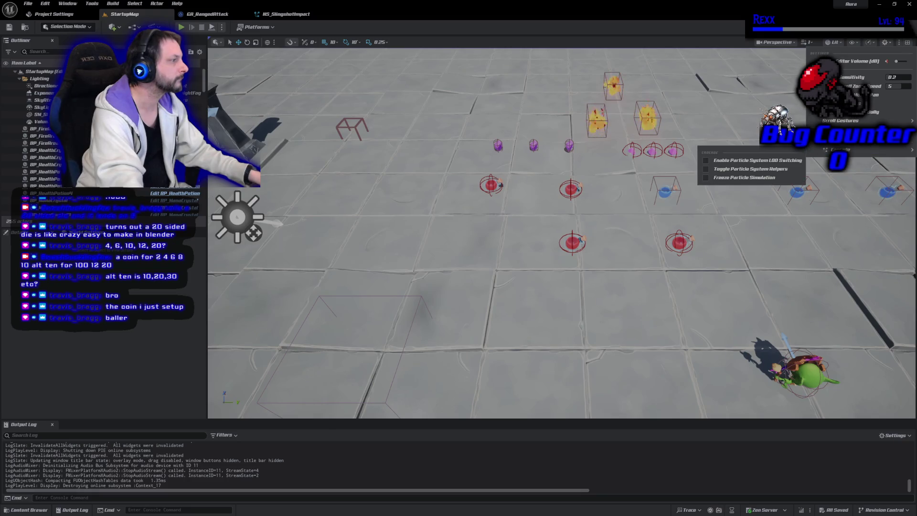
pyautogui.press('pageup')
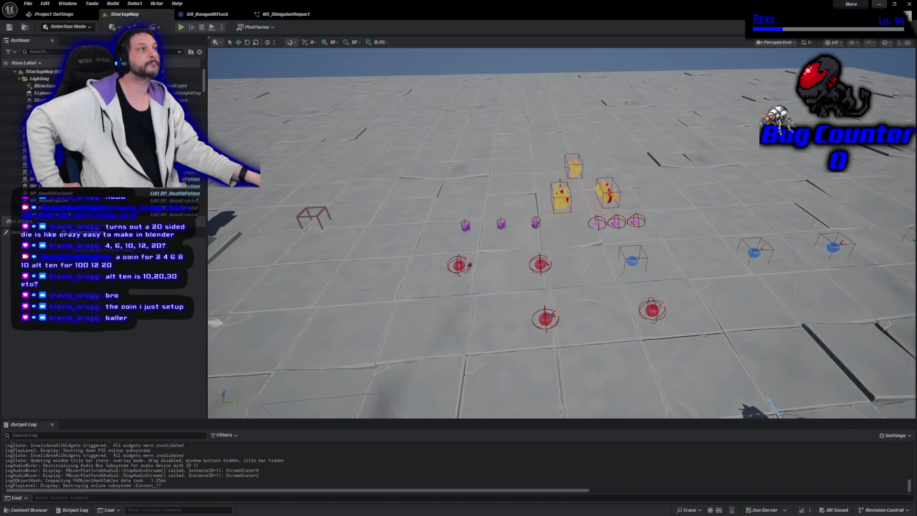
# Minimize the Unreal Editor to bring up the code in the IDE
pyautogui.click(878, 4)
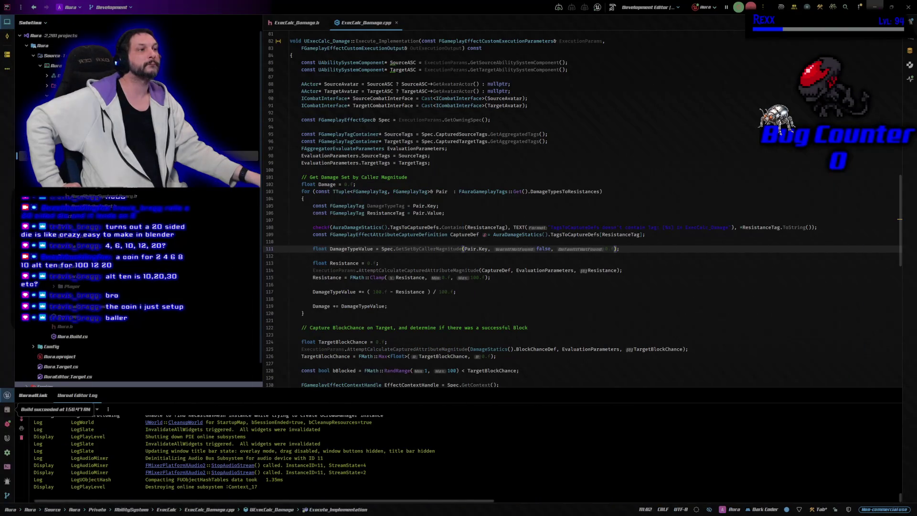
# Close the ExecCalc_Damage.h tab in Rider and switch back to Unreal
pyautogui.middleClick(293, 22)
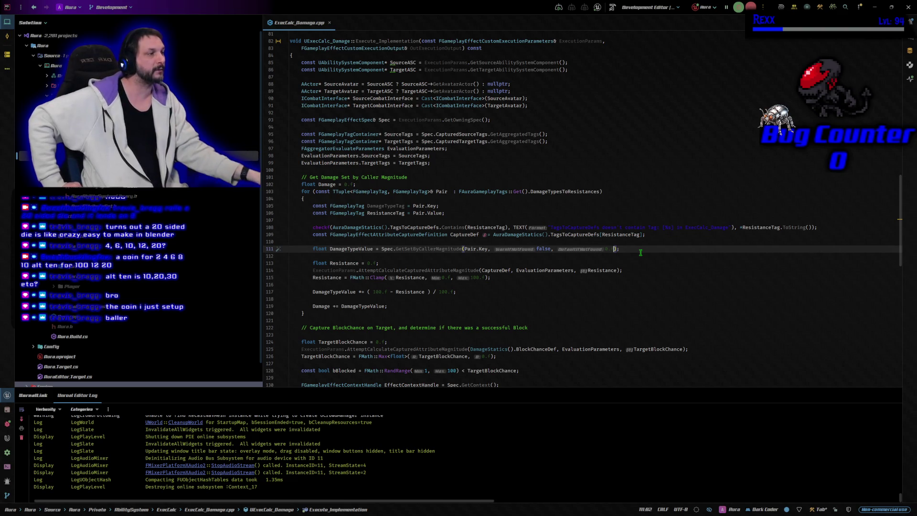
pyautogui.hotkey('alt', 'Tab')
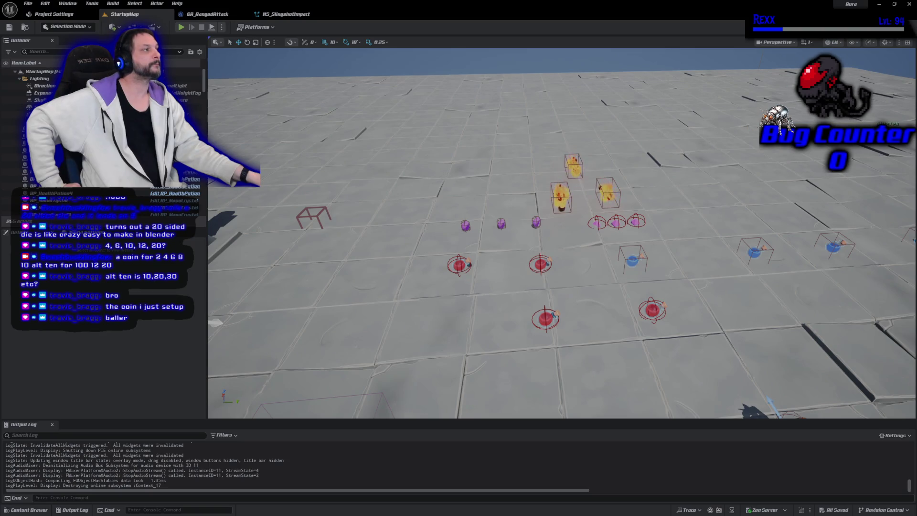
# Switch from Unreal to Rider's ExecCalc_Damage.cpp Execute_Implementation code
pyautogui.hotkey('alt', 'Tab')
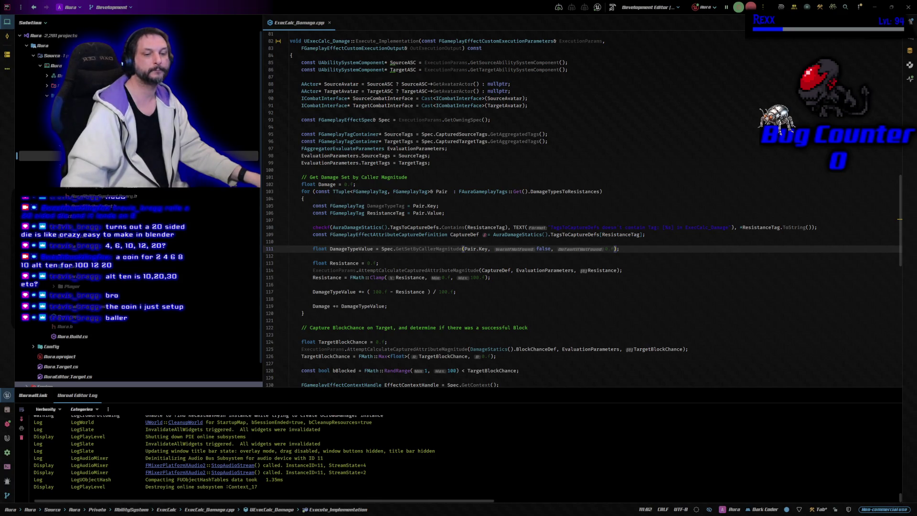
# Switch from Rider back to the Unreal Editor level viewport
pyautogui.hotkey('alt', 'Tab')
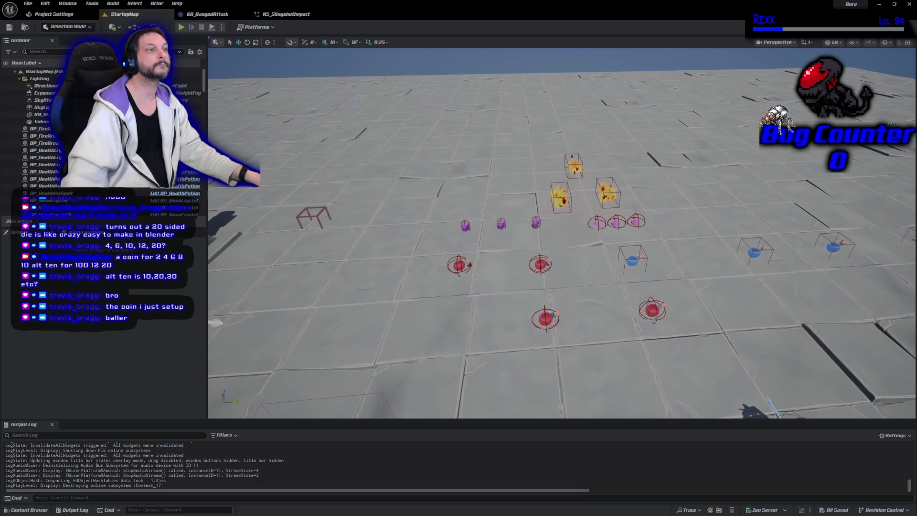
pyautogui.click(182, 26)
pyautogui.moveTo(530, 176)
pyautogui.mouseDown()
pyautogui.moveTo(659, 164)
pyautogui.moveTo(632, 165)
pyautogui.mouseUp()
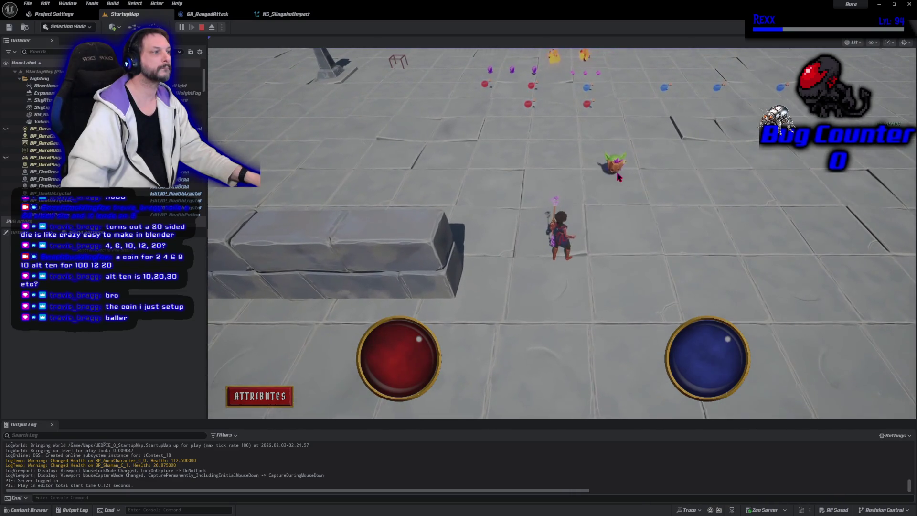
pyautogui.click(577, 189)
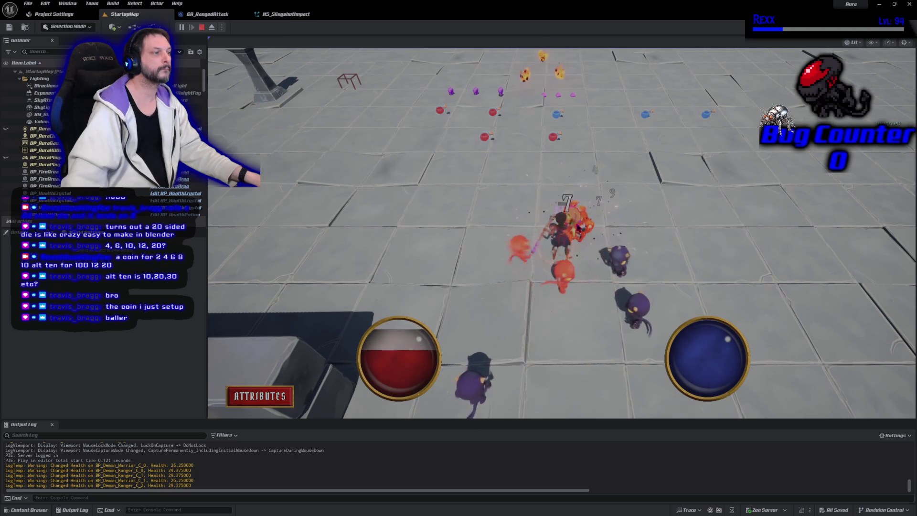
pyautogui.click(622, 332)
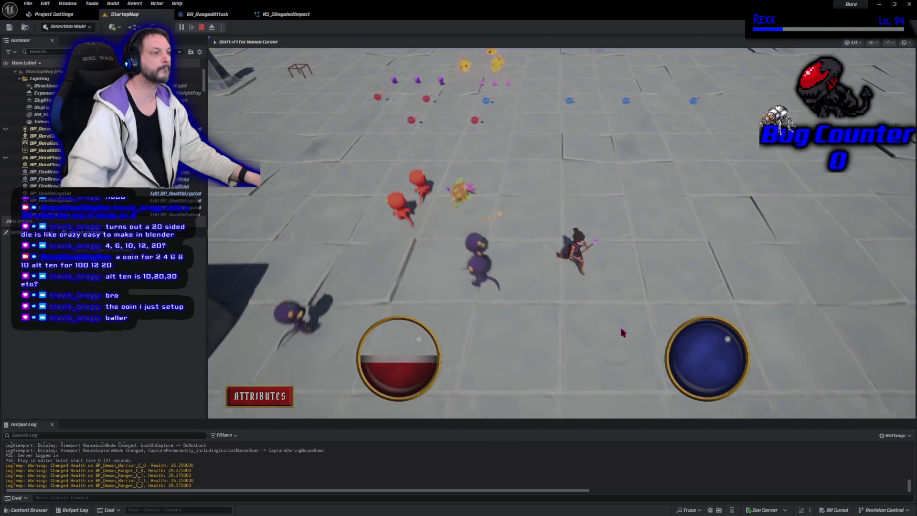
pyautogui.click(454, 288)
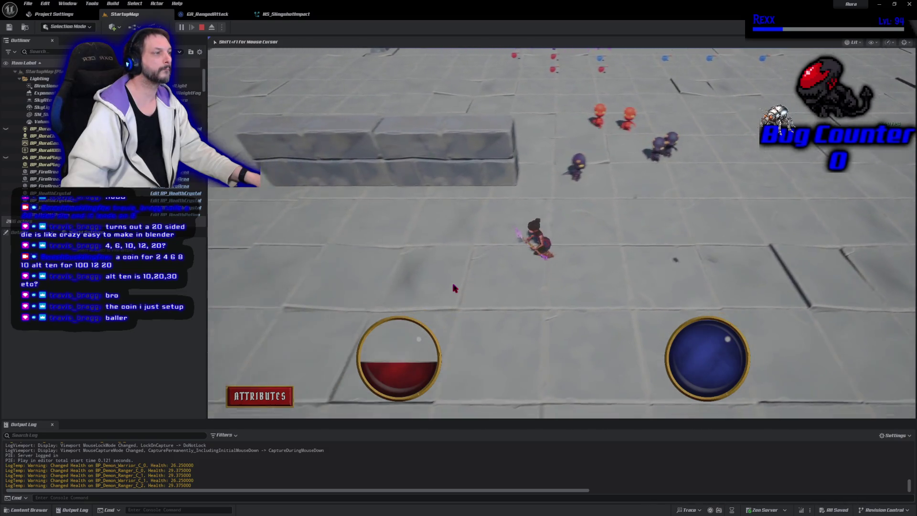
pyautogui.click(448, 251)
pyautogui.click(202, 27)
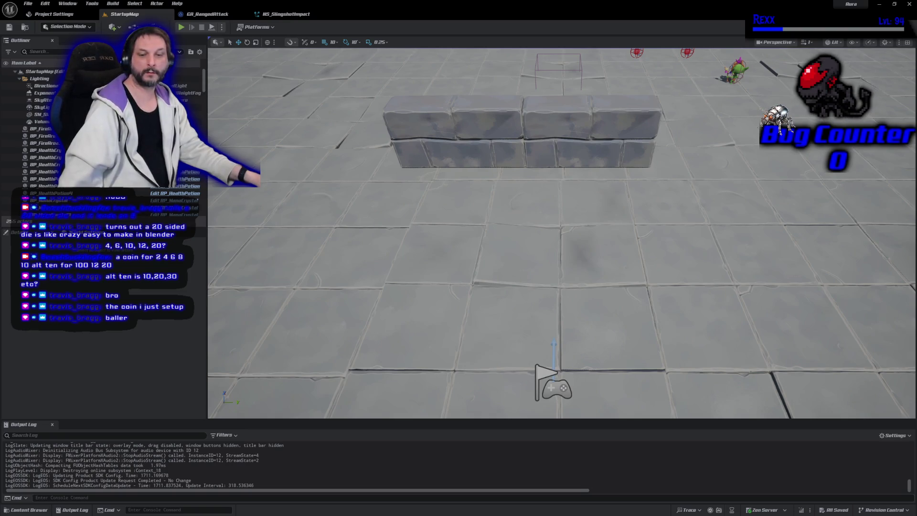
pyautogui.hotkey('alt', 'Tab')
# Commit the three files to Development as 'Enemies Final Polish', push to origin, and close GitHub Desktop
pyautogui.click(198, 369)
pyautogui.write('Eremies Fir')
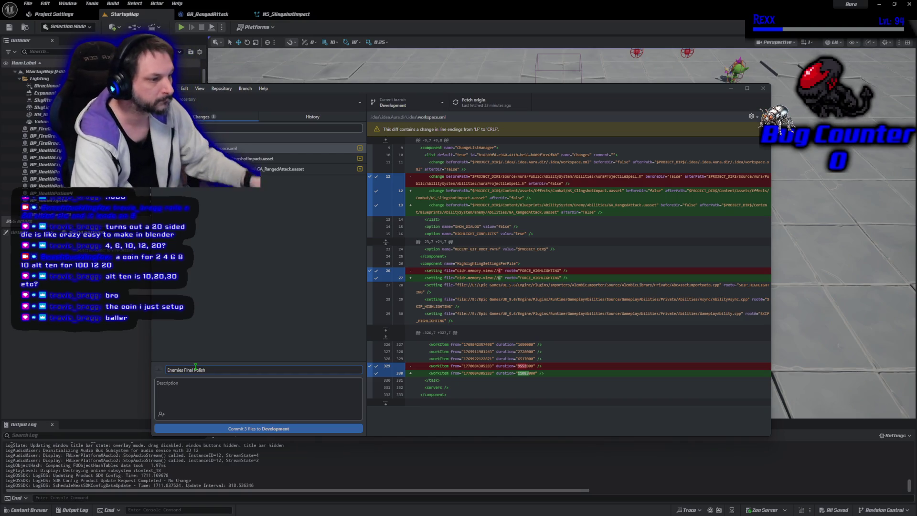
pyautogui.click(235, 428)
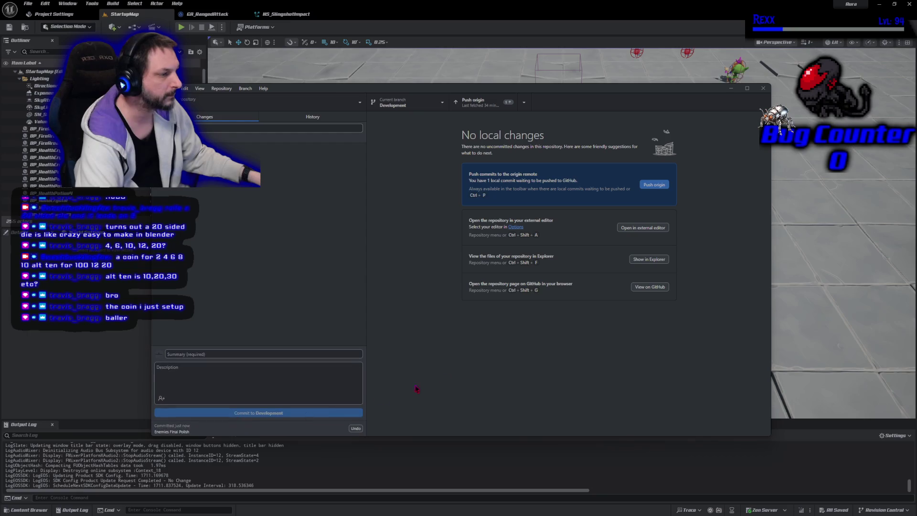
pyautogui.click(656, 185)
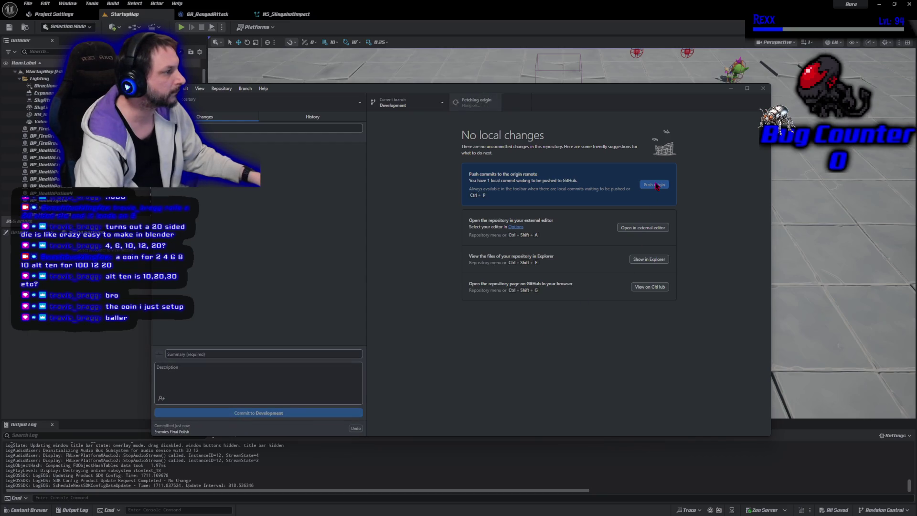
pyautogui.click(763, 88)
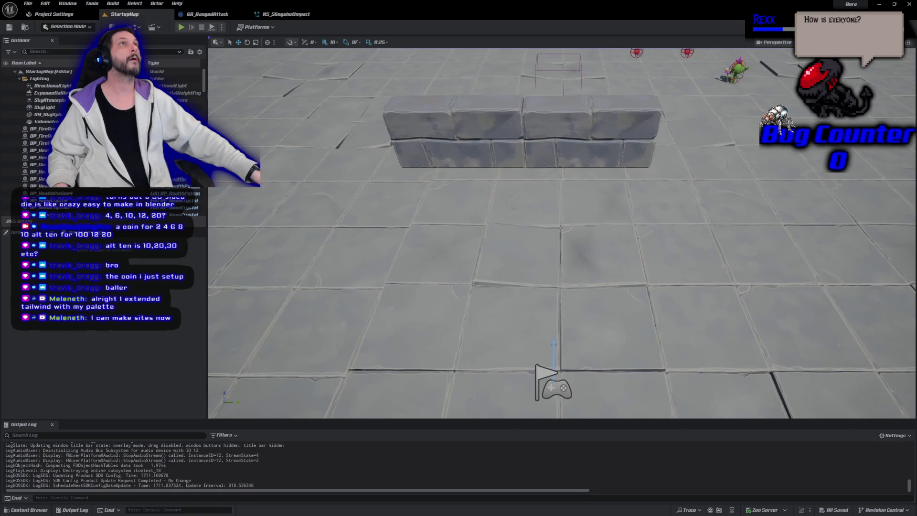
# Bring the Udemy Section 19 quiz page back over the Unreal Editor
pyautogui.hotkey('alt', 'Tab')
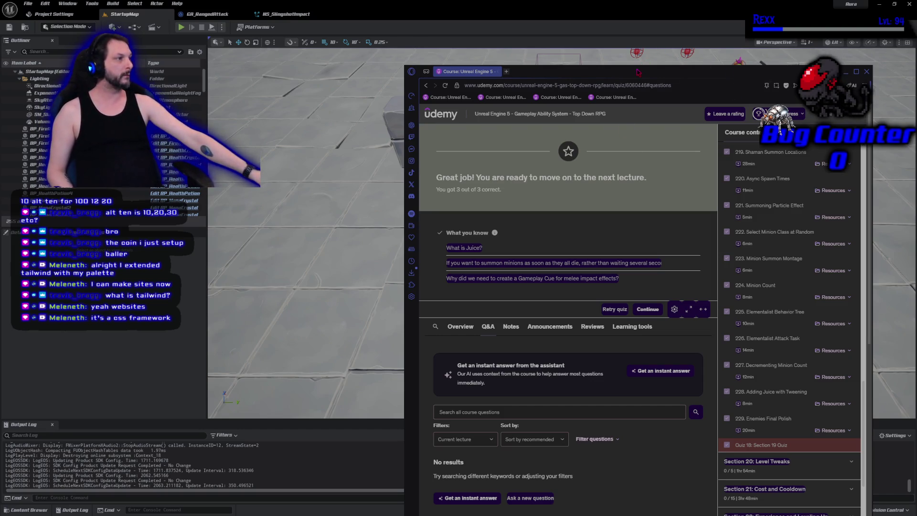
# Hide the Udemy course page to bring the Unreal level back in front
pyautogui.hotkey('alt', 'Tab')
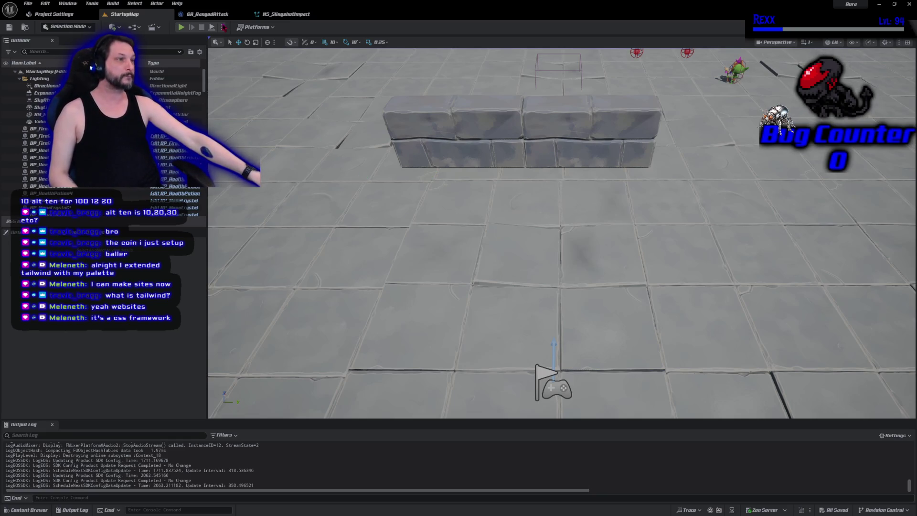
pyautogui.click(181, 27)
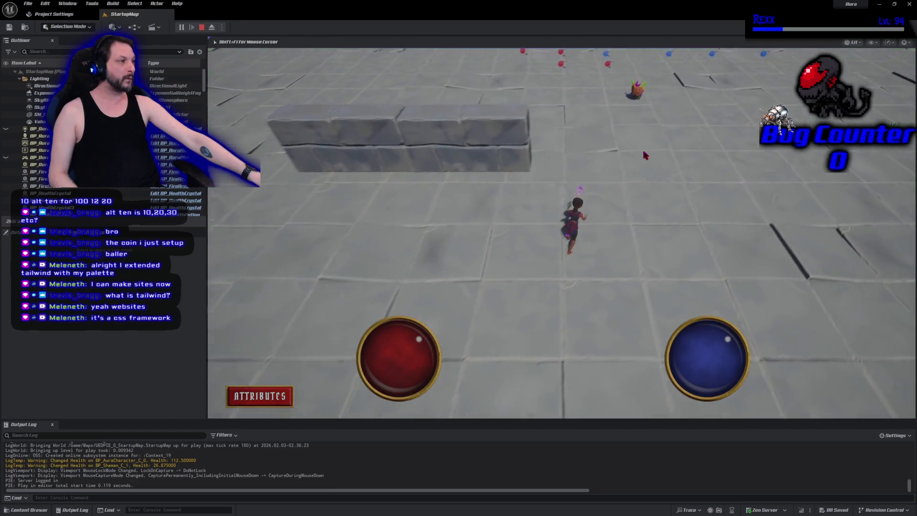
pyautogui.click(201, 28)
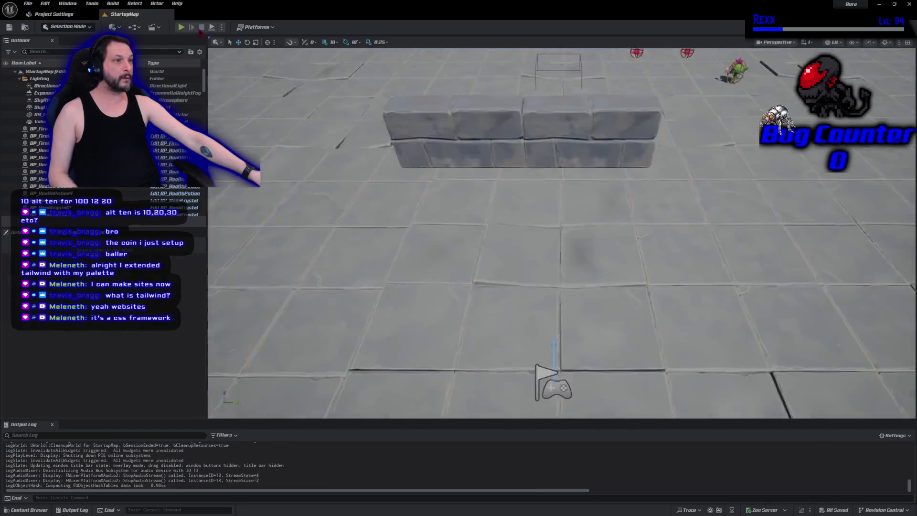
pyautogui.scroll(-5, 561, 234)
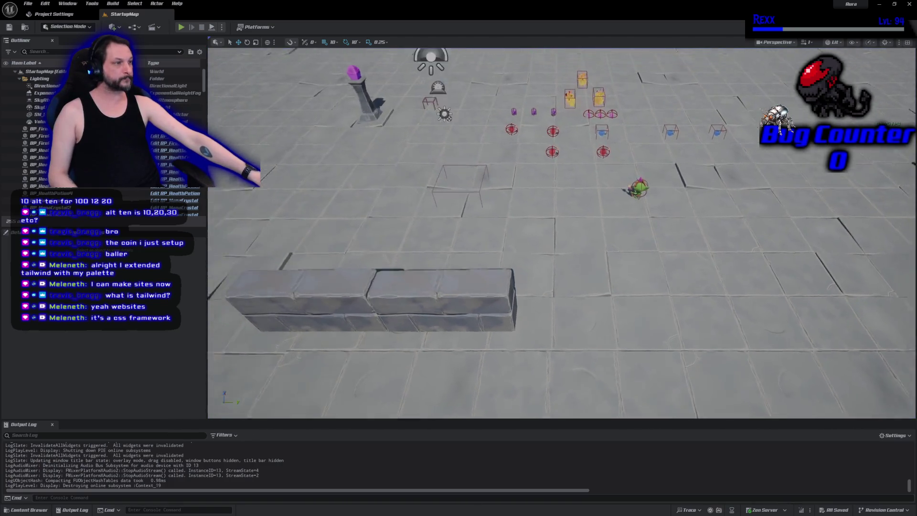
# Browse the Content Drawer to Blueprints > Character and place a BP_Ghoul in the level
pyautogui.click(45, 511)
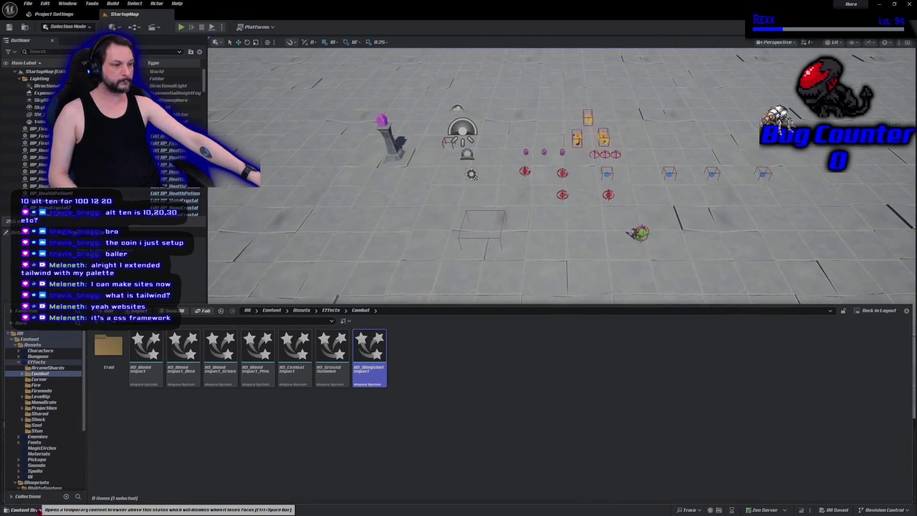
pyautogui.click(19, 362)
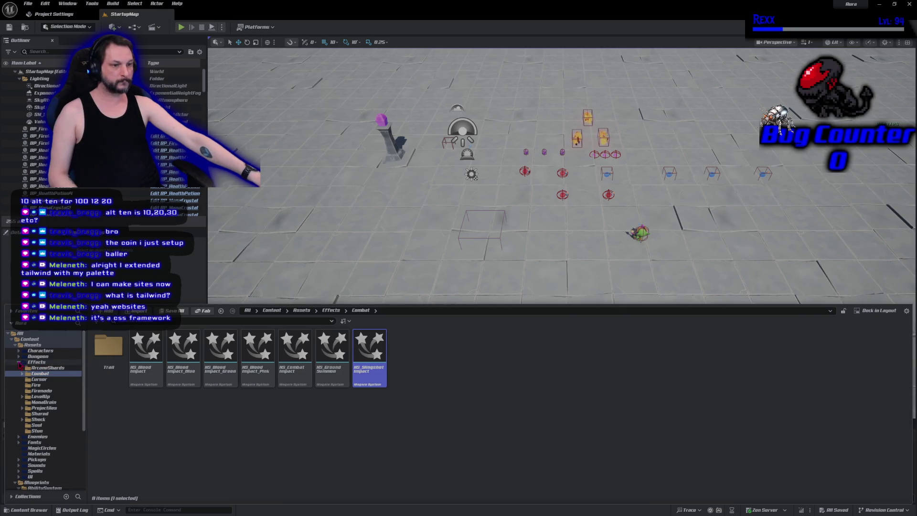
pyautogui.click(33, 344)
pyautogui.click(15, 344)
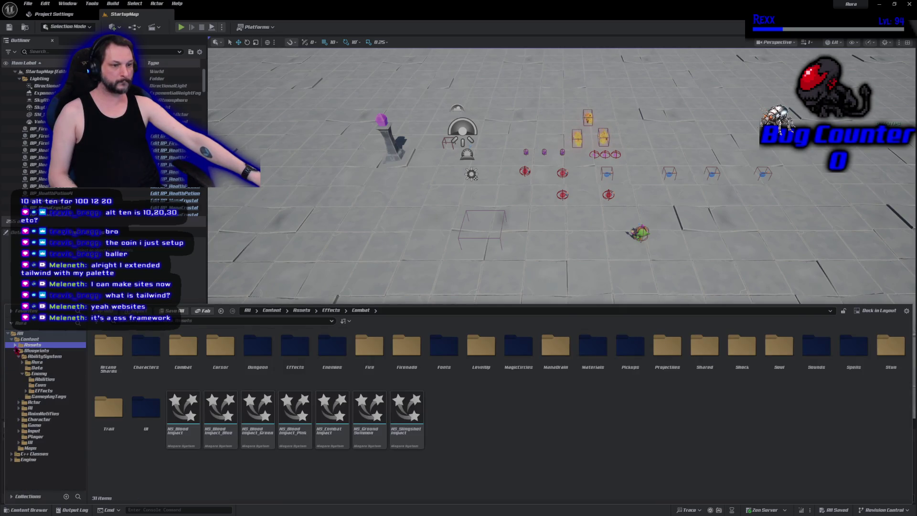
pyautogui.click(19, 357)
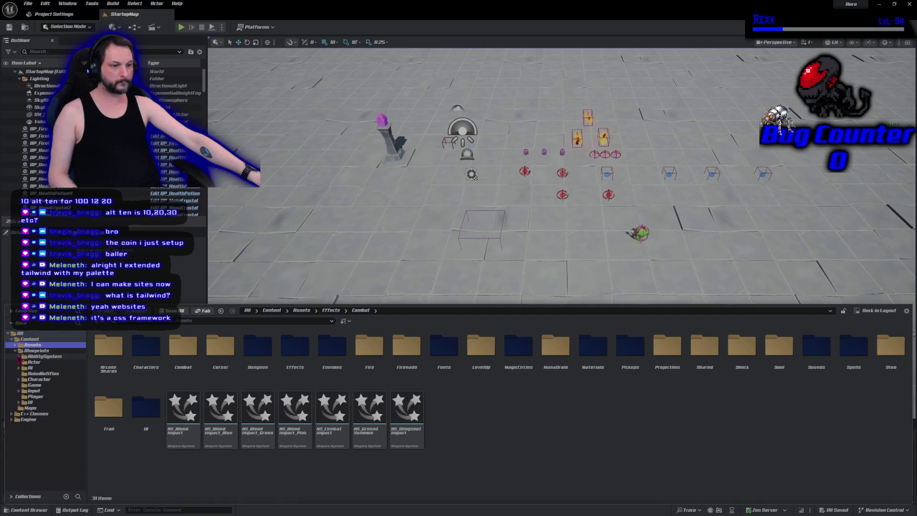
pyautogui.click(40, 380)
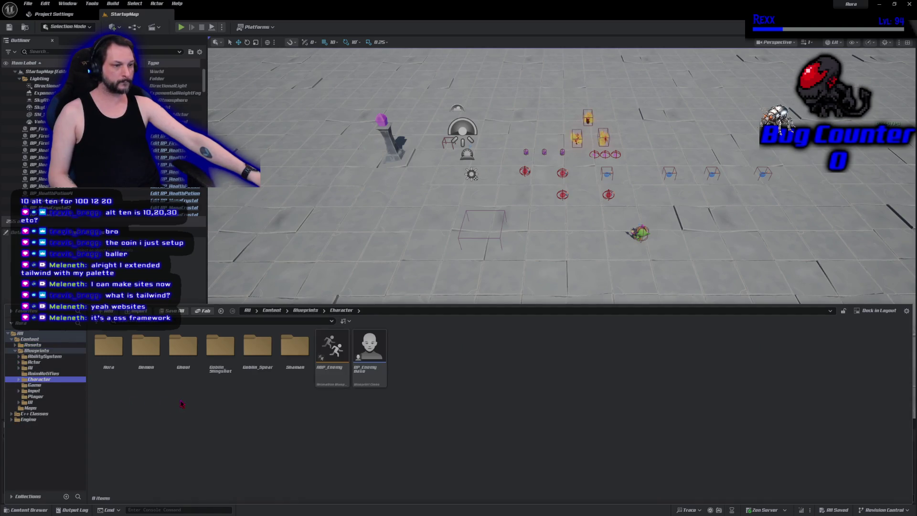
pyautogui.doubleClick(183, 346)
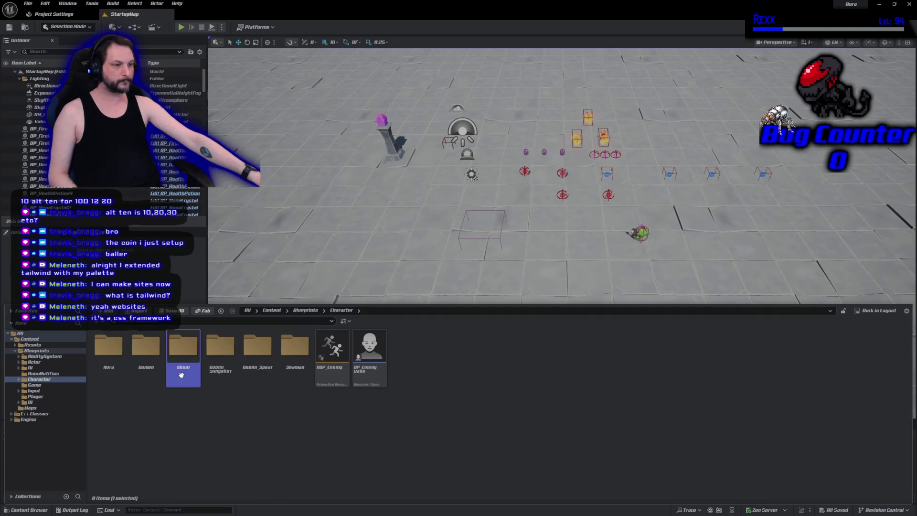
pyautogui.moveTo(145, 348)
pyautogui.mouseDown()
pyautogui.moveTo(180, 358)
pyautogui.moveTo(368, 265)
pyautogui.moveTo(391, 247)
pyautogui.moveTo(384, 220)
pyautogui.mouseUp()
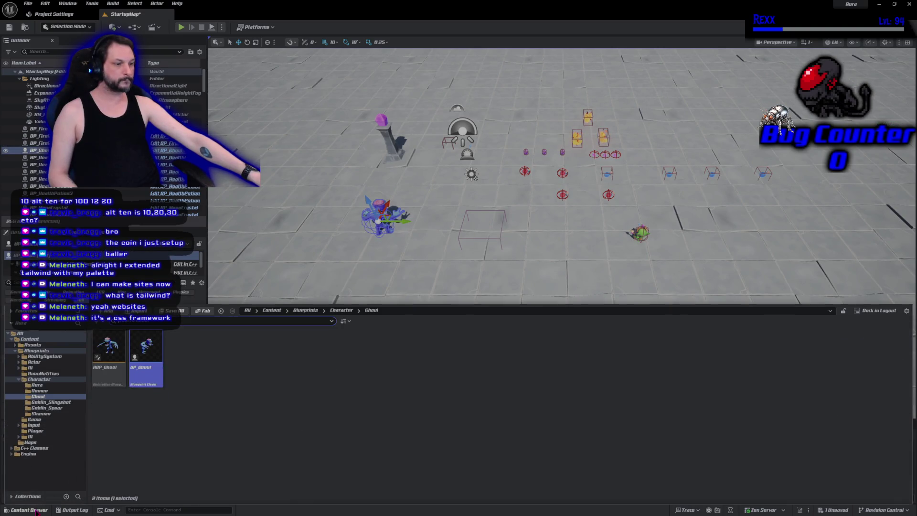
# Place a BP_Goblin_Slingshot and a BP_GoblinSpear side by side, then start a playtest
pyautogui.click(28, 509)
pyautogui.press('BackSpace')
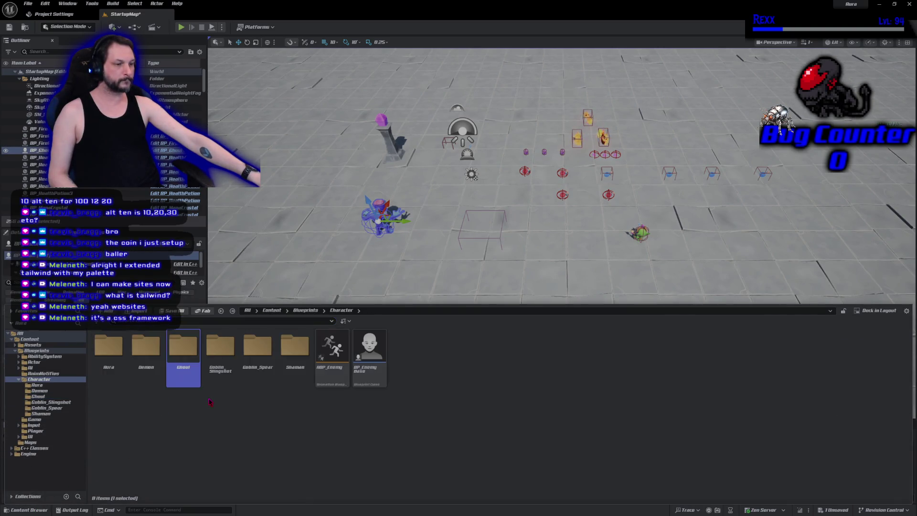
pyautogui.doubleClick(213, 377)
pyautogui.moveTo(184, 363)
pyautogui.mouseDown()
pyautogui.moveTo(386, 279)
pyautogui.moveTo(383, 258)
pyautogui.moveTo(370, 270)
pyautogui.mouseUp()
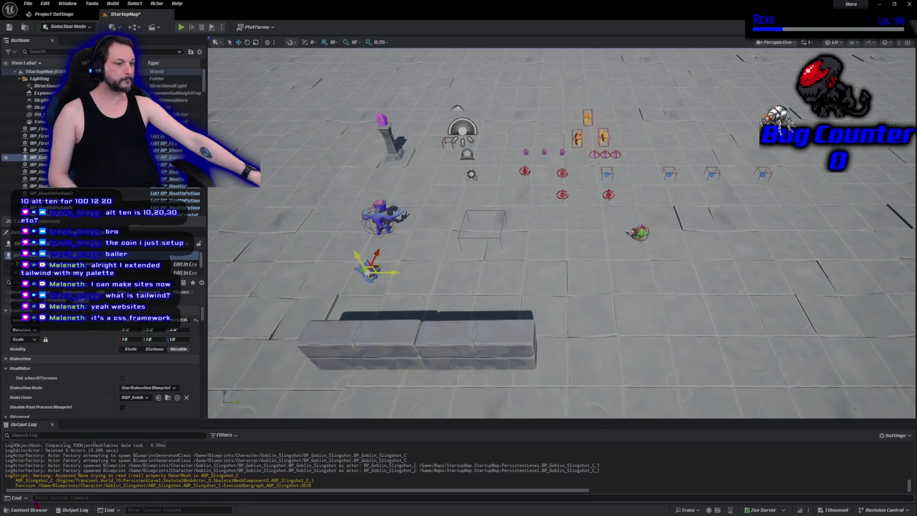
pyautogui.click(29, 509)
pyautogui.press('BackSpace')
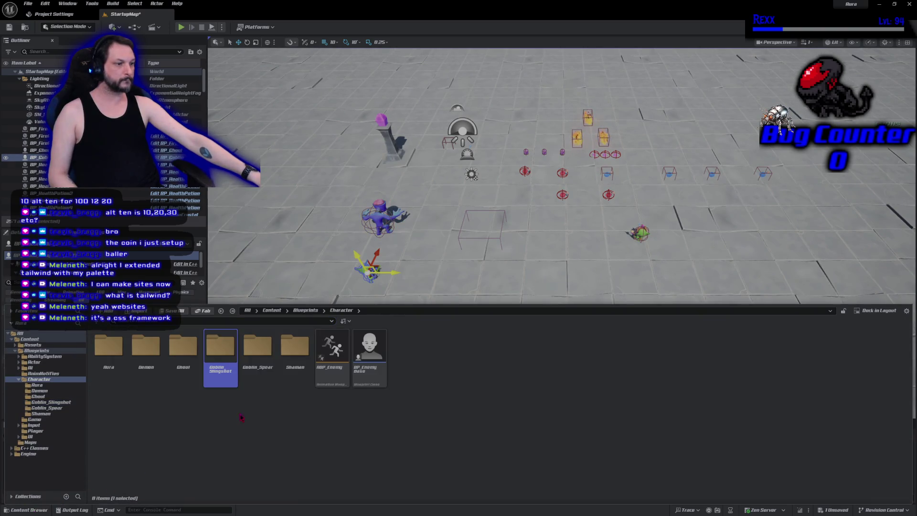
pyautogui.press('Right')
pyautogui.press('Return')
pyautogui.moveTo(145, 356)
pyautogui.mouseDown()
pyautogui.moveTo(482, 293)
pyautogui.moveTo(505, 269)
pyautogui.mouseUp()
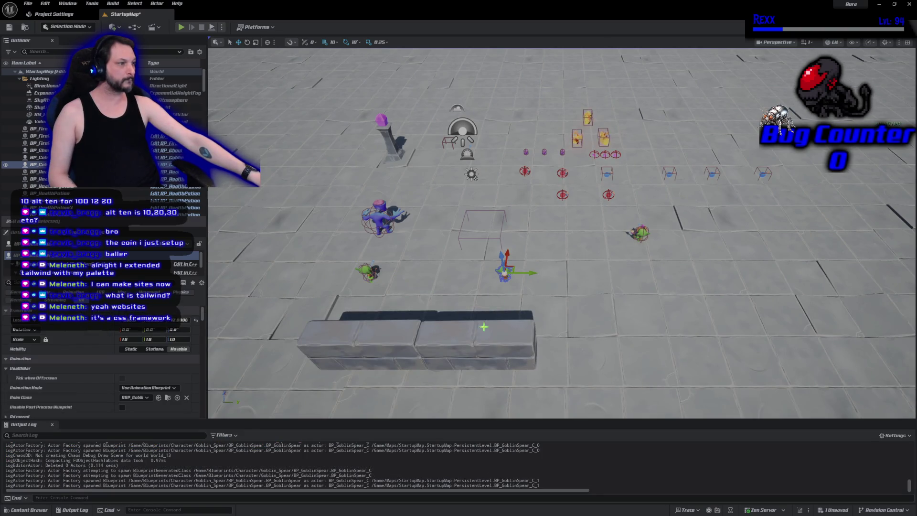
pyautogui.click(186, 25)
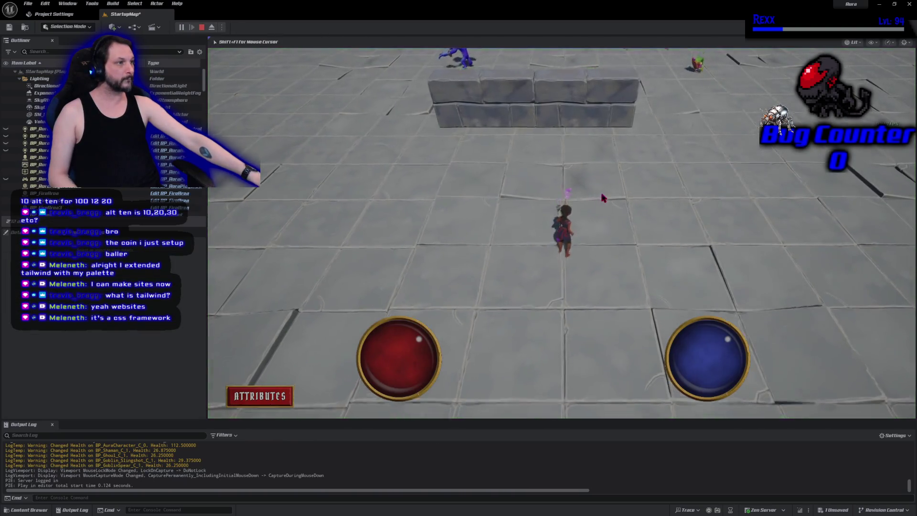
pyautogui.moveTo(601, 197)
pyautogui.mouseDown()
pyautogui.moveTo(575, 210)
pyautogui.moveTo(596, 229)
pyautogui.moveTo(497, 194)
pyautogui.moveTo(449, 215)
pyautogui.mouseUp()
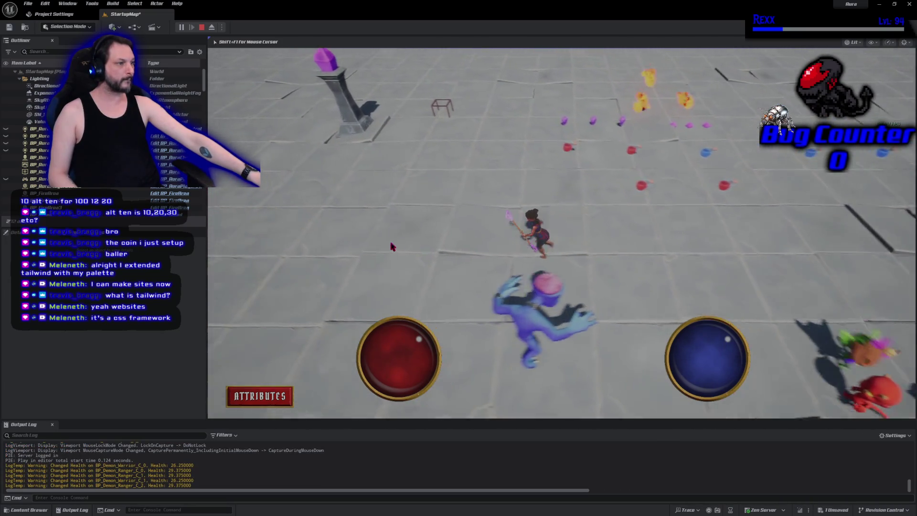
# Playtest the level by running the character around and fighting the chasing enemies, then stop Play-in-Editor
pyautogui.click(563, 391)
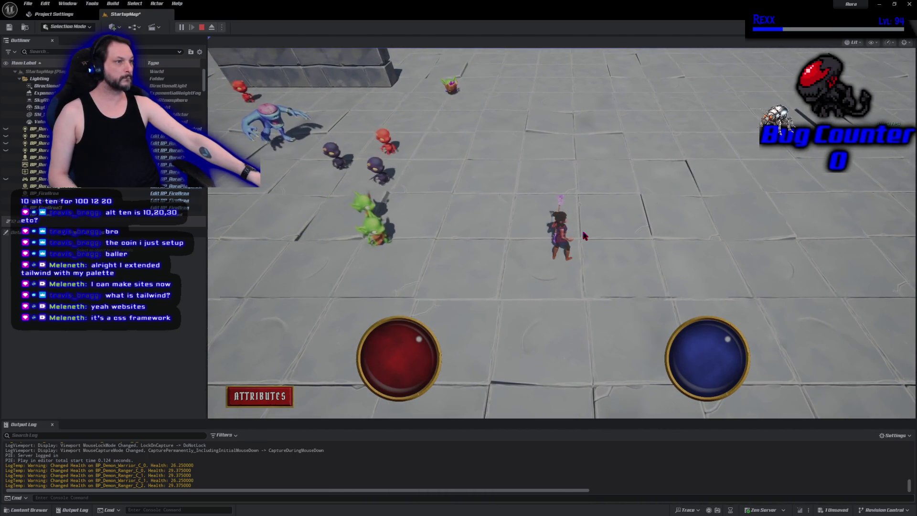
pyautogui.click(579, 193)
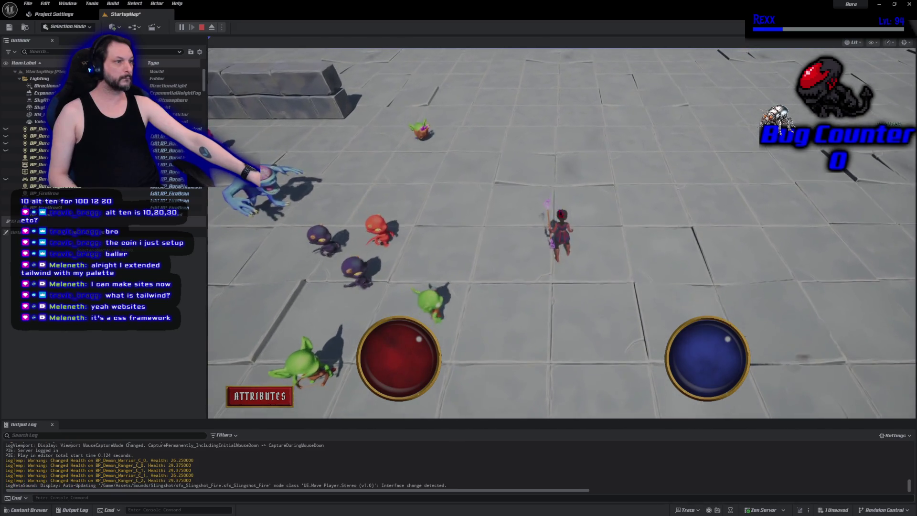
pyautogui.click(588, 344)
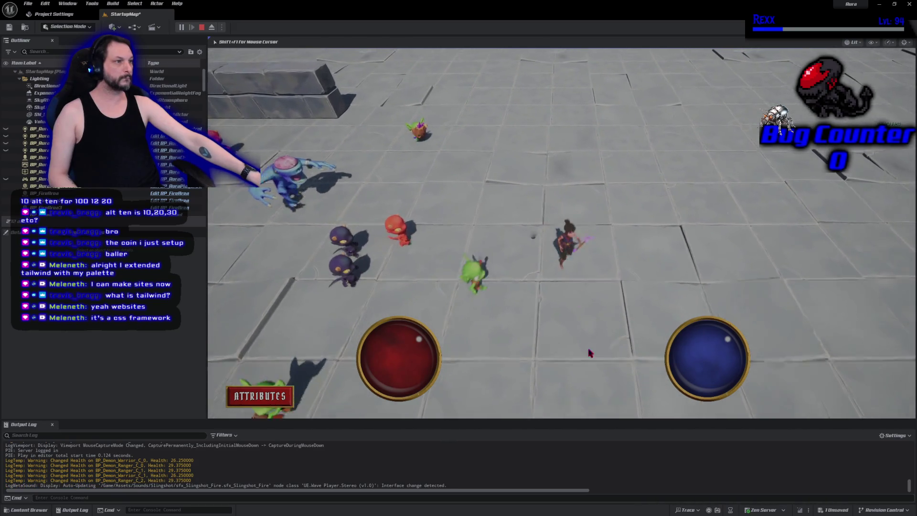
pyautogui.click(476, 253)
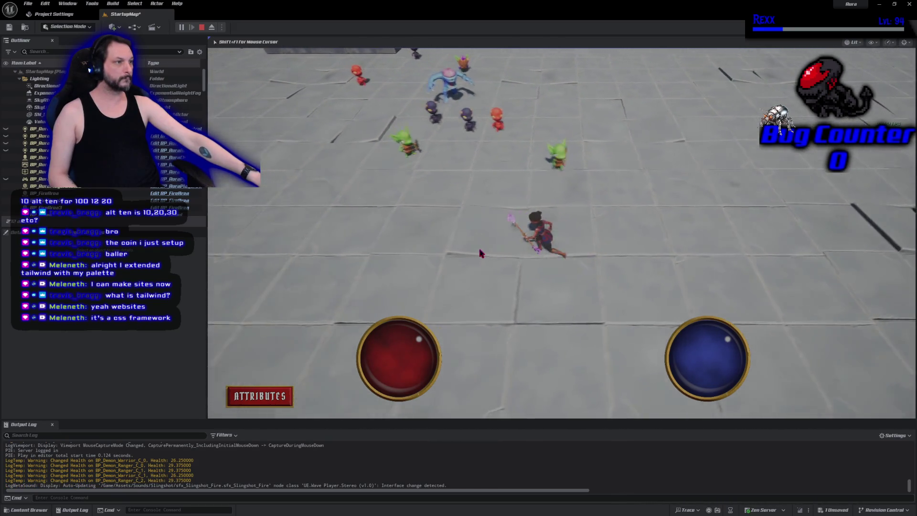
pyautogui.click(528, 153)
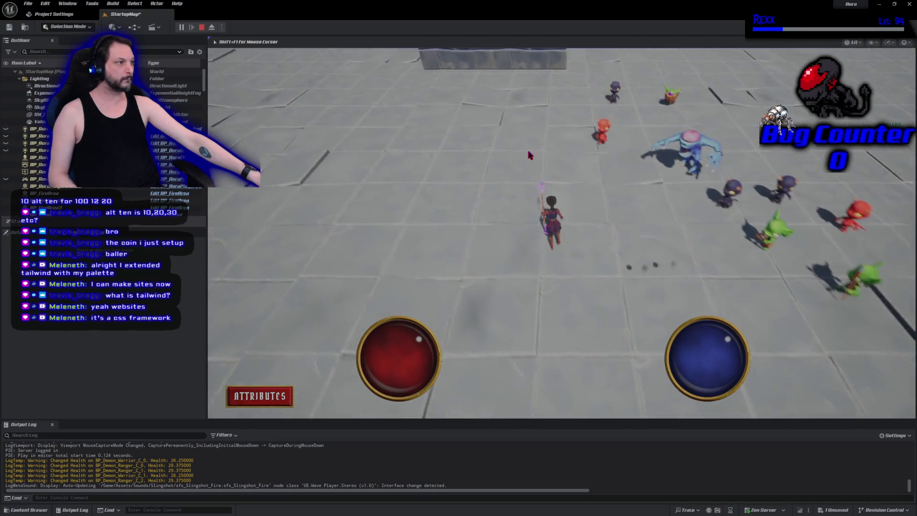
pyautogui.click(628, 220)
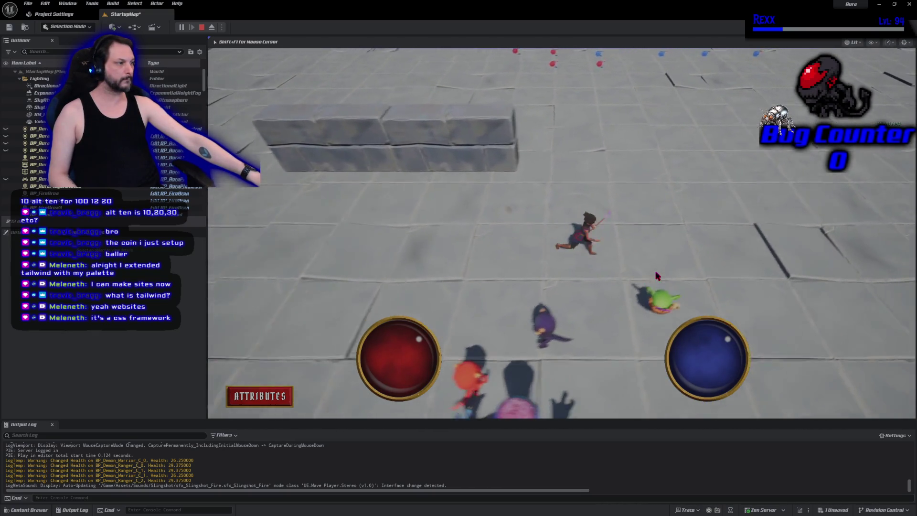
pyautogui.moveTo(616, 361)
pyautogui.mouseDown()
pyautogui.moveTo(463, 332)
pyautogui.moveTo(446, 307)
pyautogui.moveTo(435, 248)
pyautogui.mouseUp()
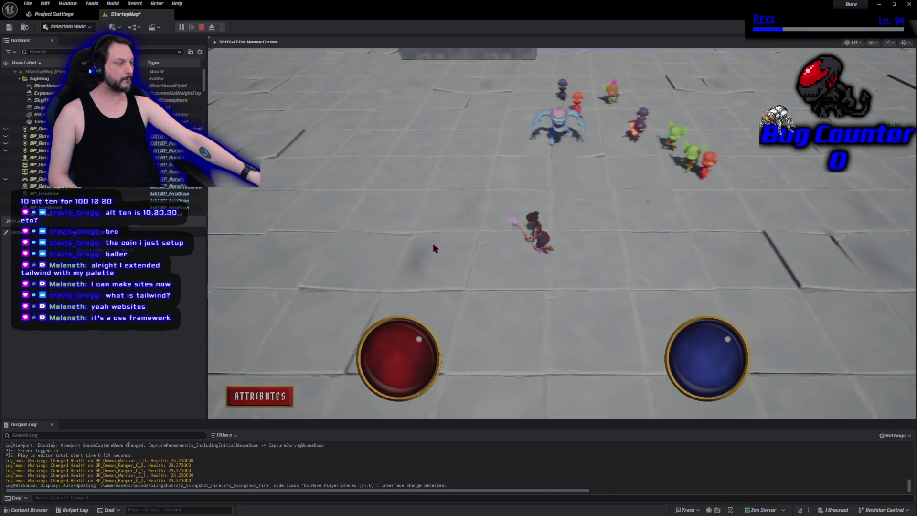
pyautogui.moveTo(570, 302)
pyautogui.mouseDown()
pyautogui.moveTo(633, 271)
pyautogui.moveTo(610, 211)
pyautogui.moveTo(561, 309)
pyautogui.moveTo(494, 287)
pyautogui.moveTo(474, 228)
pyautogui.moveTo(480, 180)
pyautogui.moveTo(456, 282)
pyautogui.moveTo(483, 358)
pyautogui.moveTo(505, 369)
pyautogui.moveTo(626, 354)
pyautogui.moveTo(707, 238)
pyautogui.moveTo(604, 118)
pyautogui.moveTo(361, 235)
pyautogui.moveTo(391, 296)
pyautogui.moveTo(444, 344)
pyautogui.moveTo(394, 263)
pyautogui.moveTo(473, 199)
pyautogui.moveTo(597, 289)
pyautogui.moveTo(582, 295)
pyautogui.moveTo(624, 274)
pyautogui.moveTo(641, 245)
pyautogui.moveTo(626, 196)
pyautogui.moveTo(522, 149)
pyautogui.mouseUp()
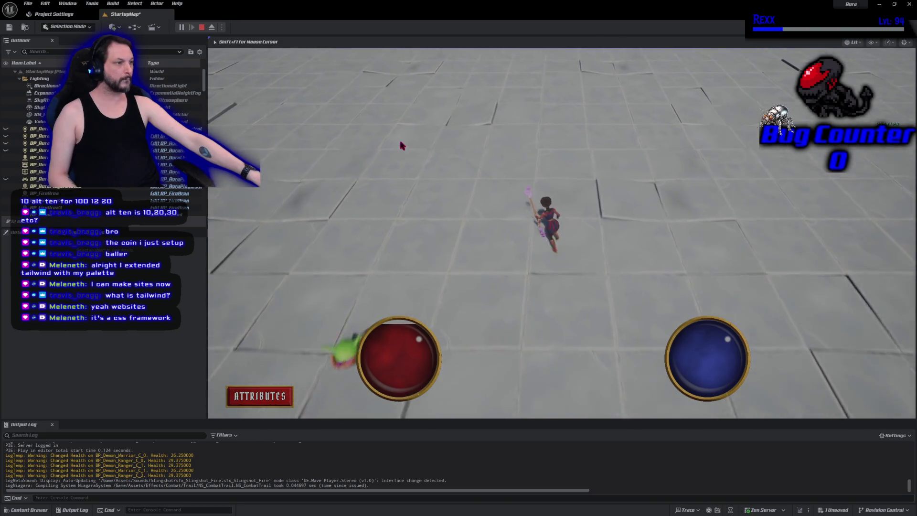
pyautogui.click(202, 27)
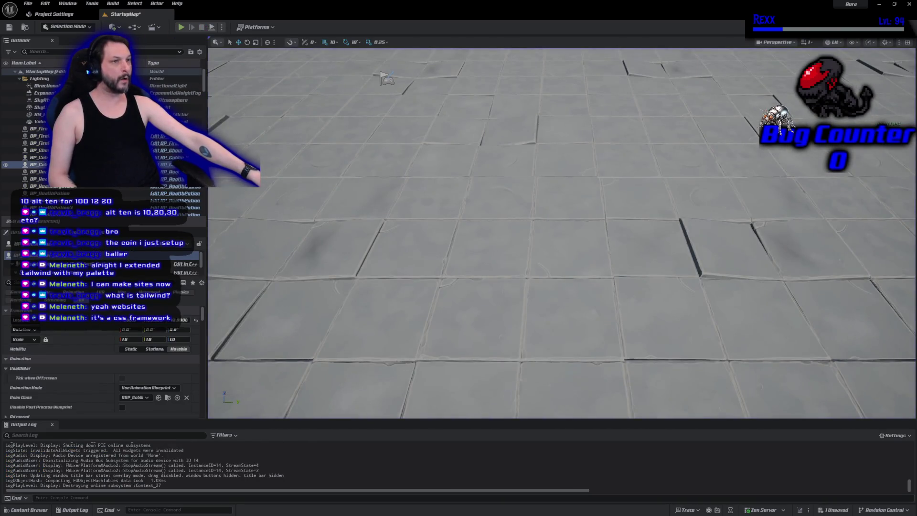
# Save all changes with File > Save All, then bring the Udemy course page over the editor
pyautogui.click(28, 4)
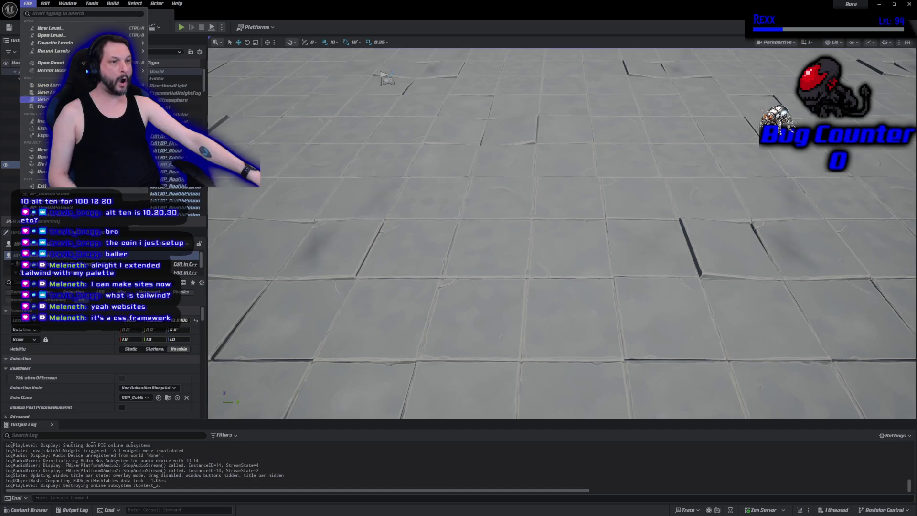
pyautogui.click(43, 85)
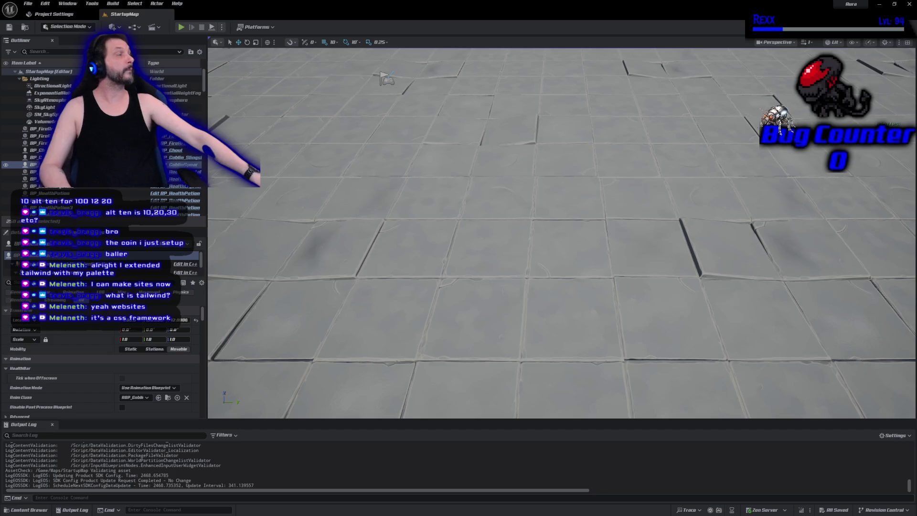
pyautogui.moveTo(0, 3)
pyautogui.mouseDown()
pyautogui.moveTo(187, 2)
pyautogui.moveTo(165, 0)
pyautogui.mouseUp()
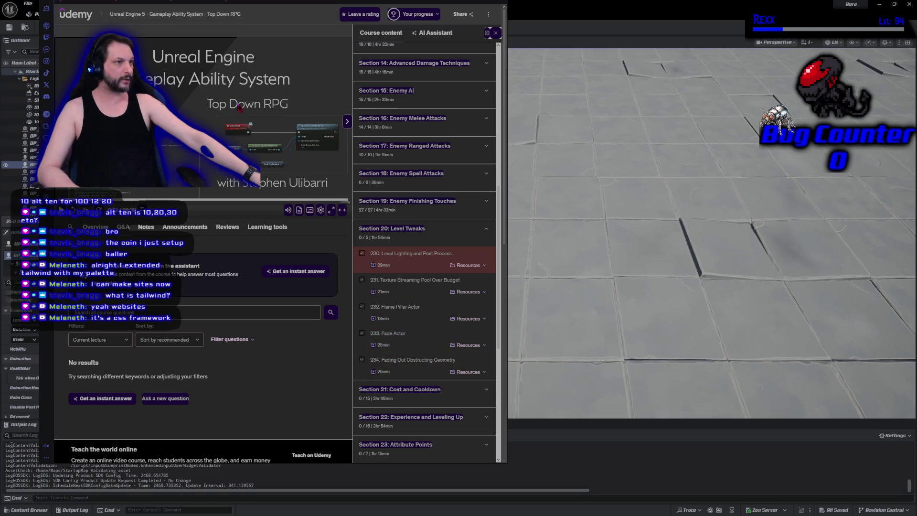
# Return to the Unreal editor and zoom the StartupMap viewport out
pyautogui.hotkey('alt', 'Tab')
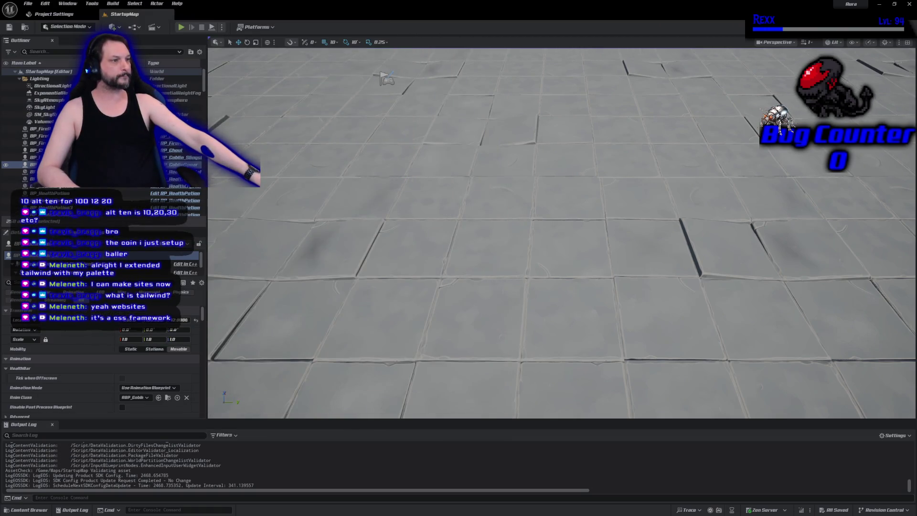
pyautogui.scroll(-5, 656, 122)
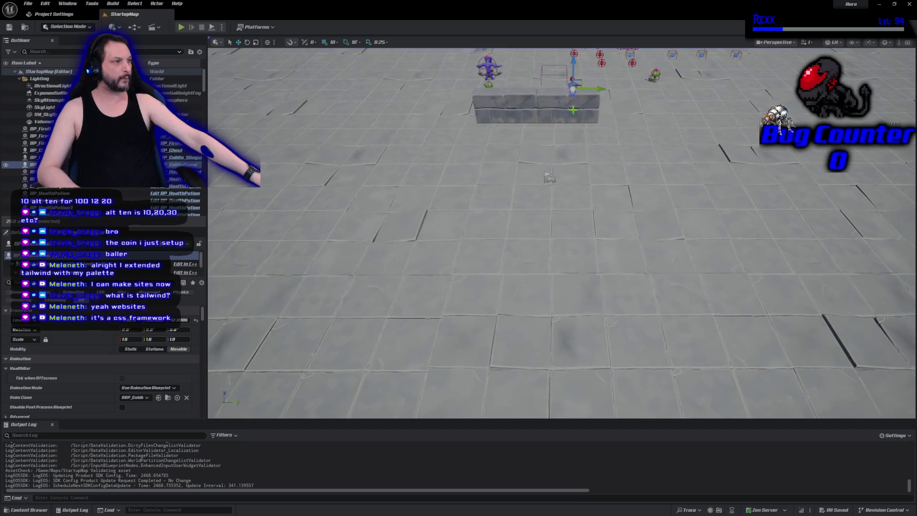